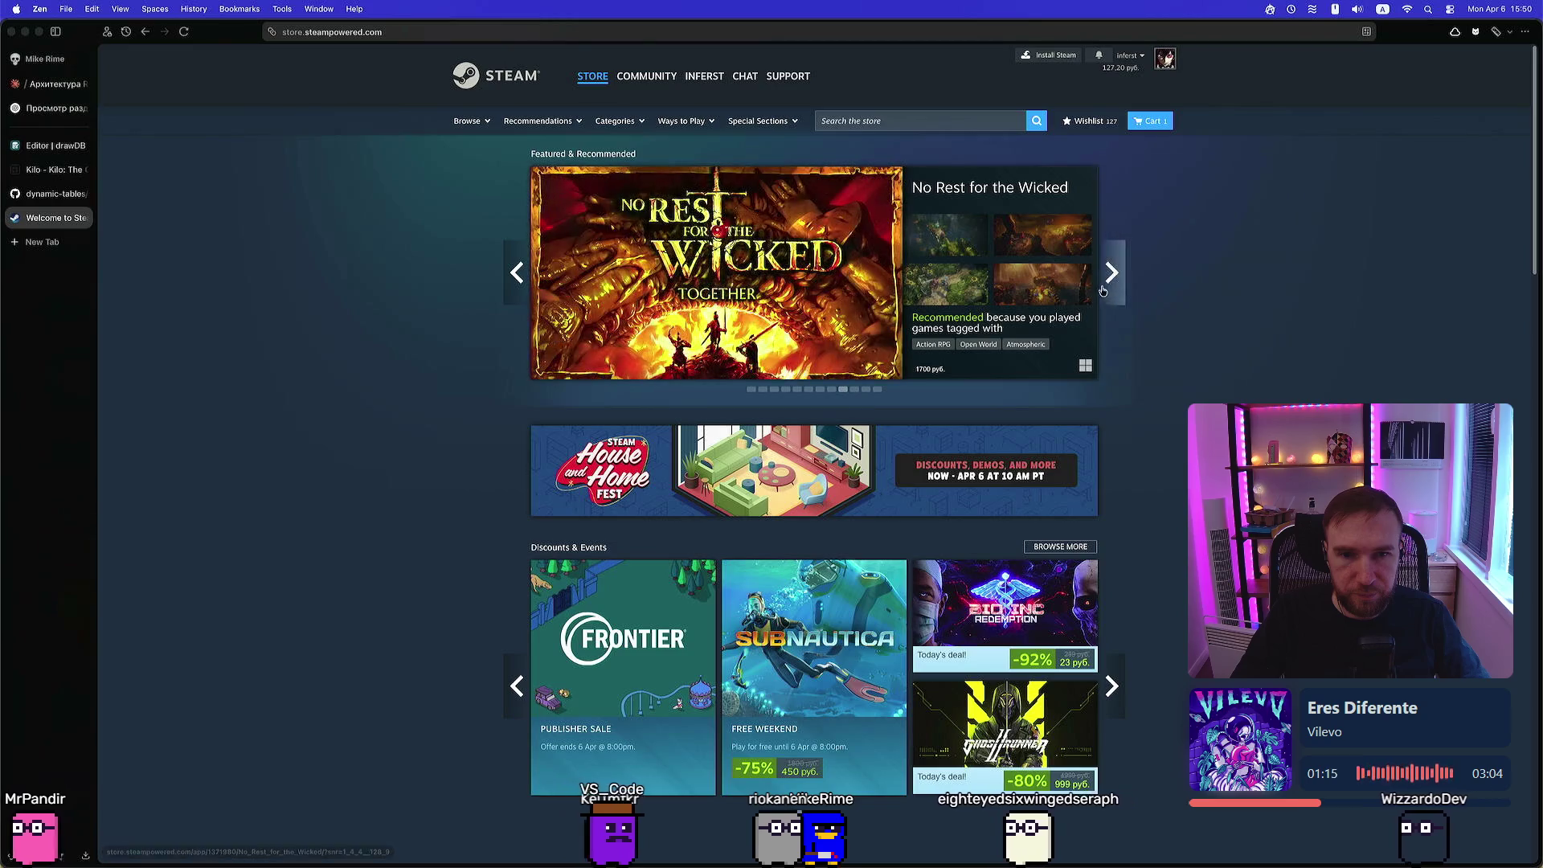
# Advance the Steam featured carousel forward by two games
pyautogui.click(1102, 290)
pyautogui.click(1104, 291)
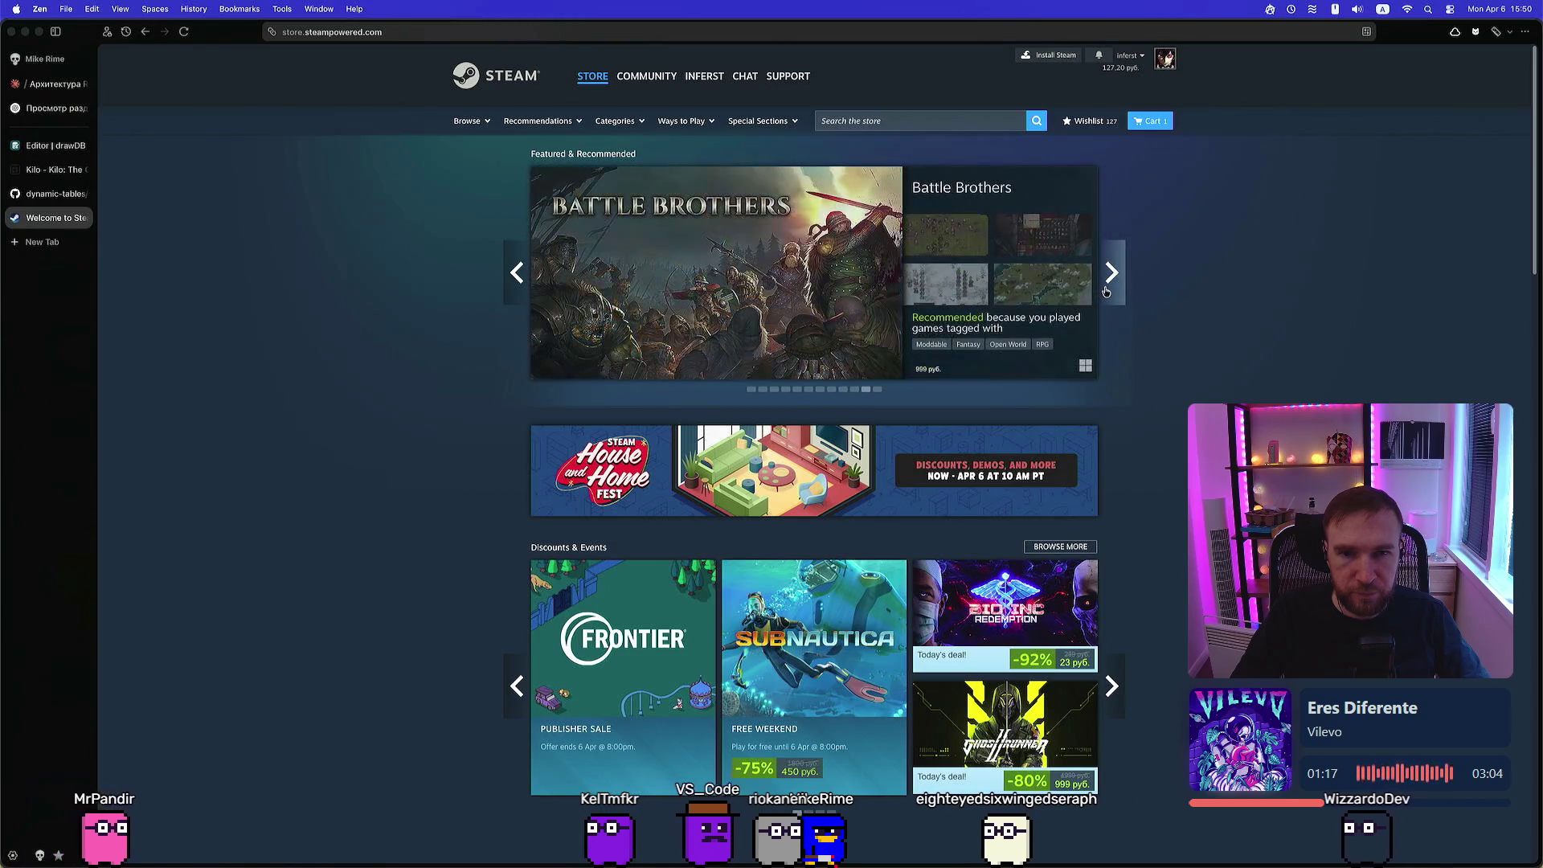
pyautogui.moveTo(949, 239)
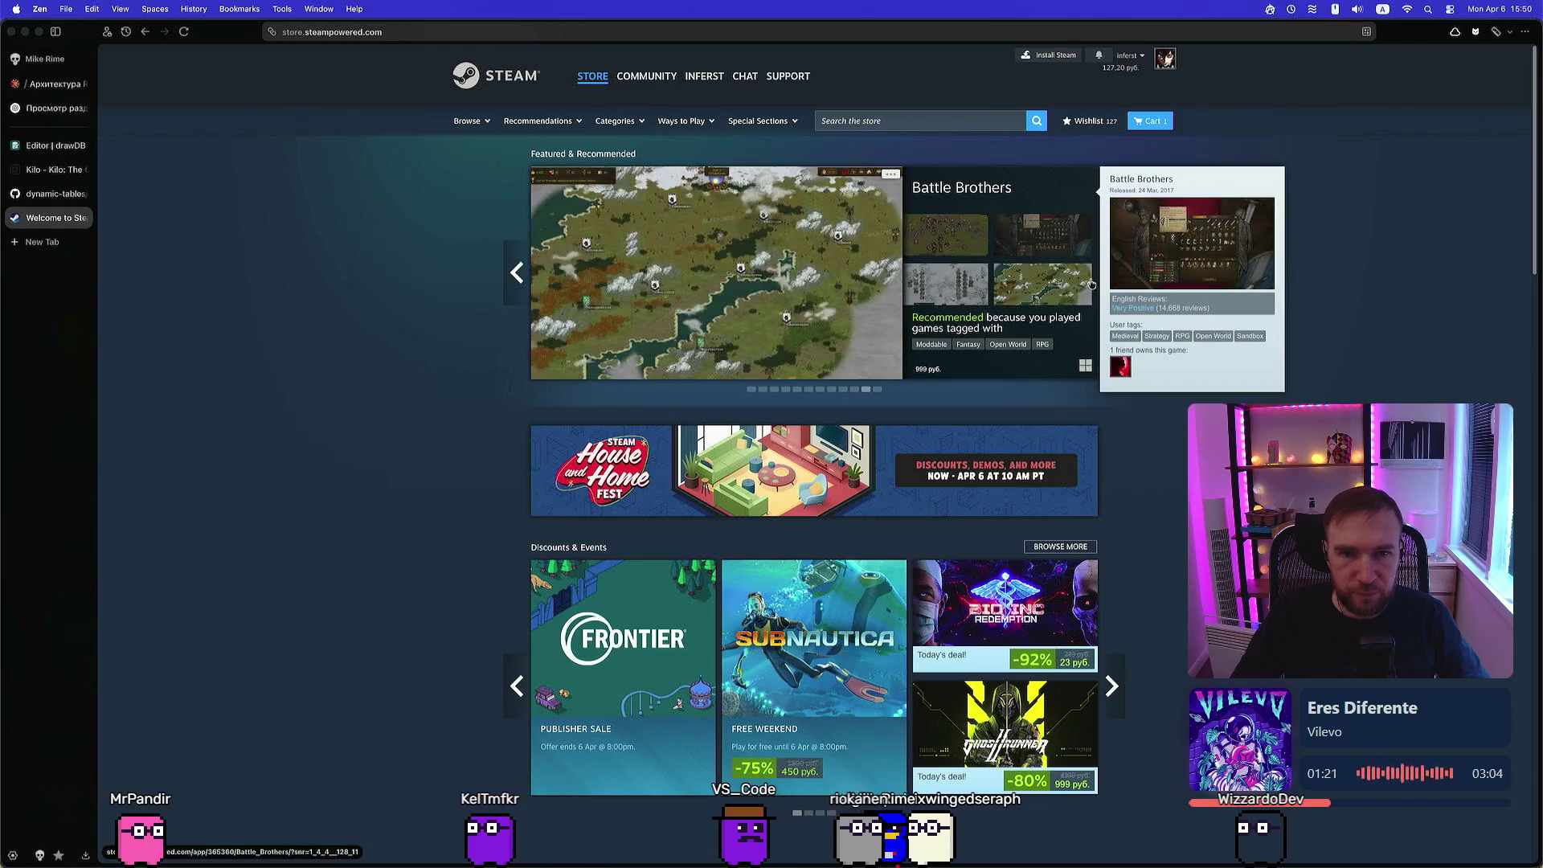
# Scroll down to the GRIME II tile, open it in a new tab and switch to it
pyautogui.scroll(-5, 659, 398)
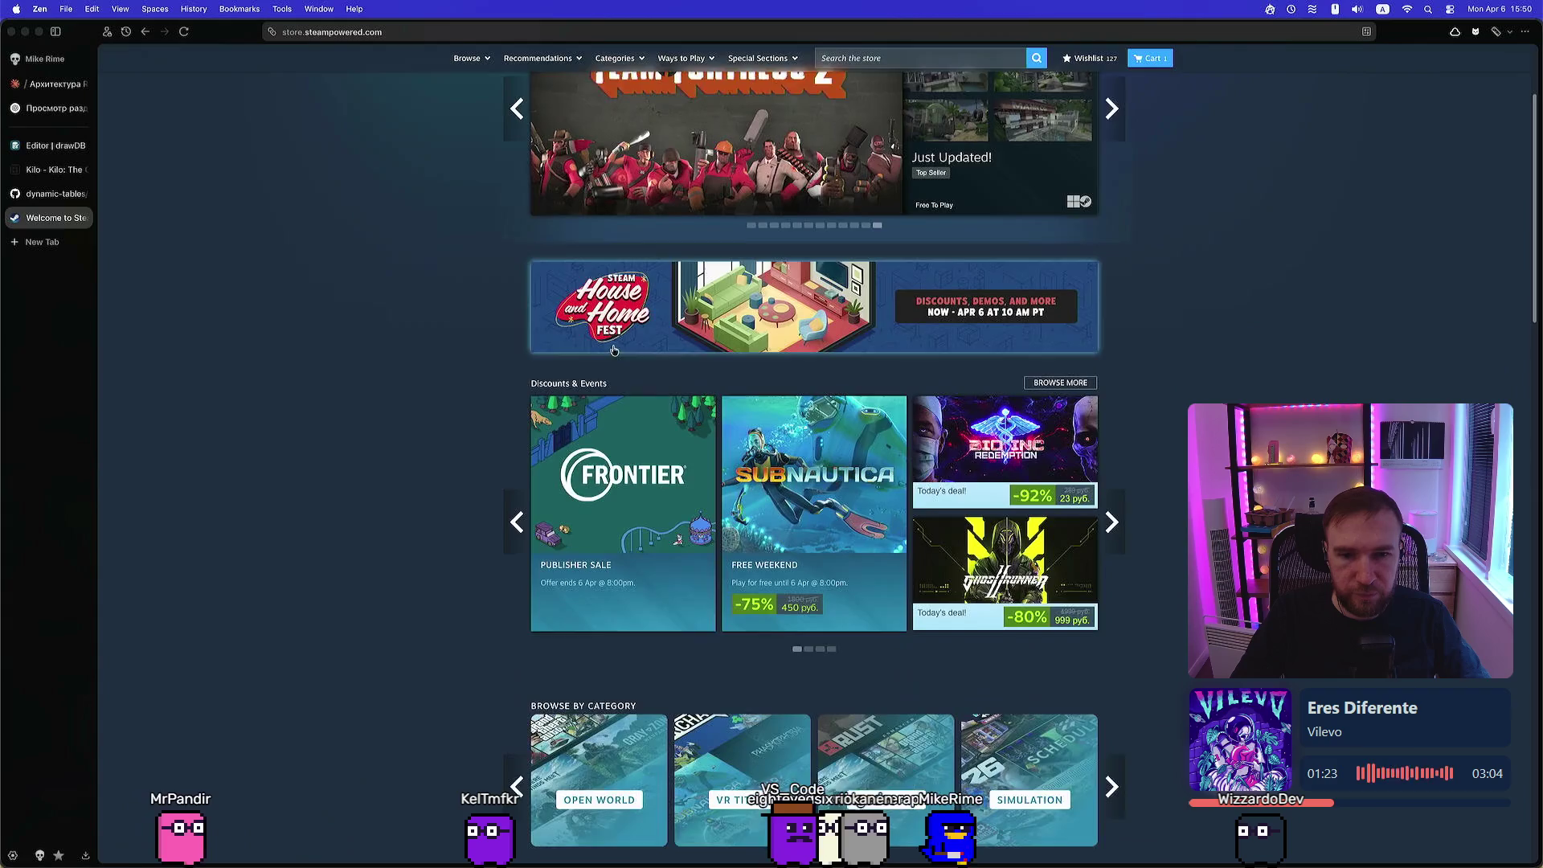
pyautogui.scroll(-7, 497, 488)
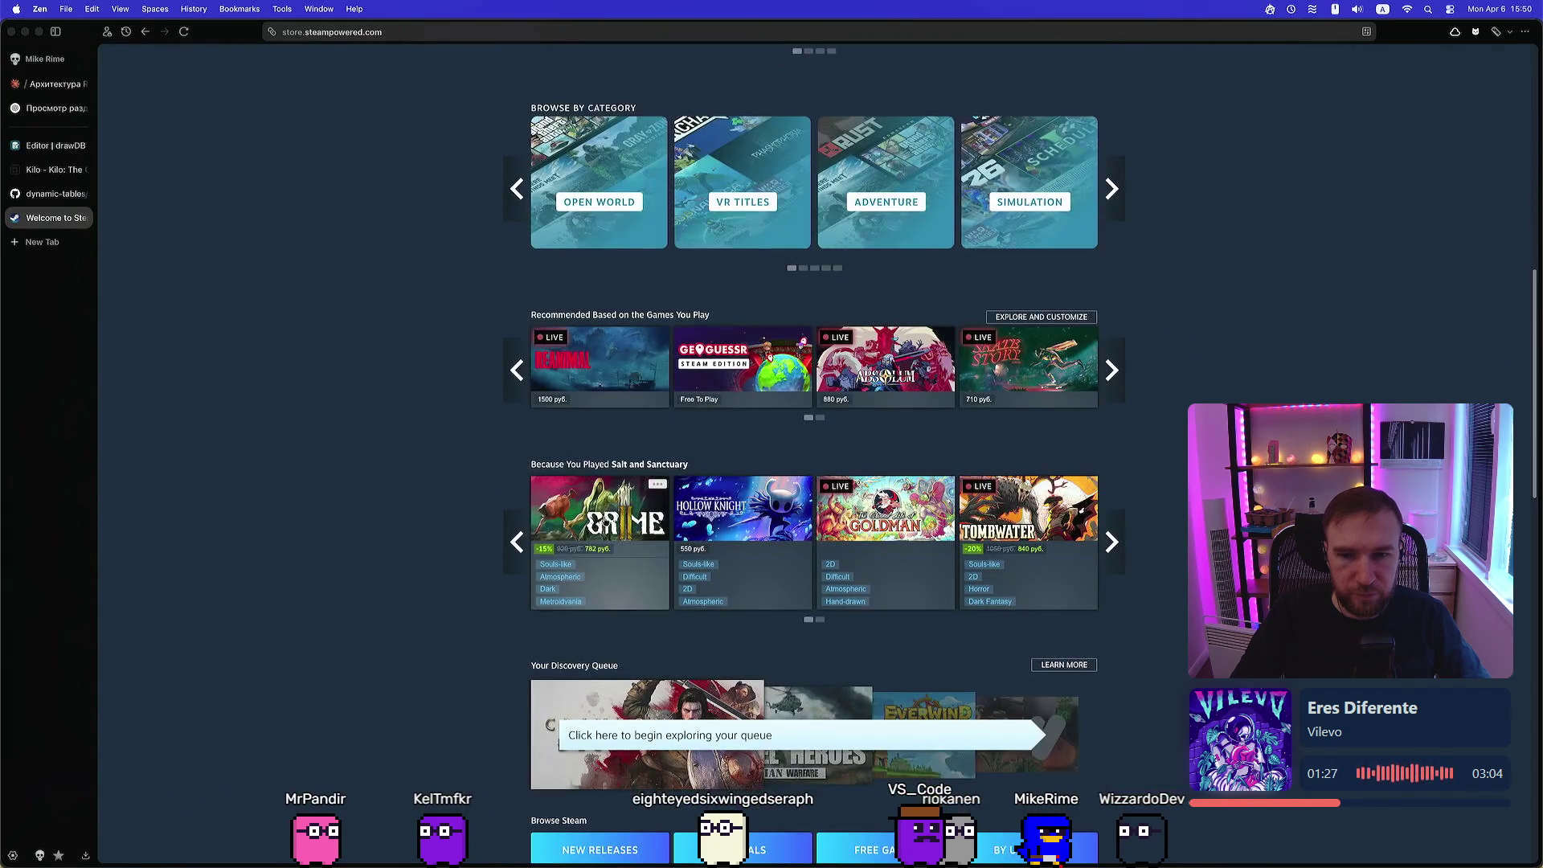
pyautogui.moveTo(603, 523)
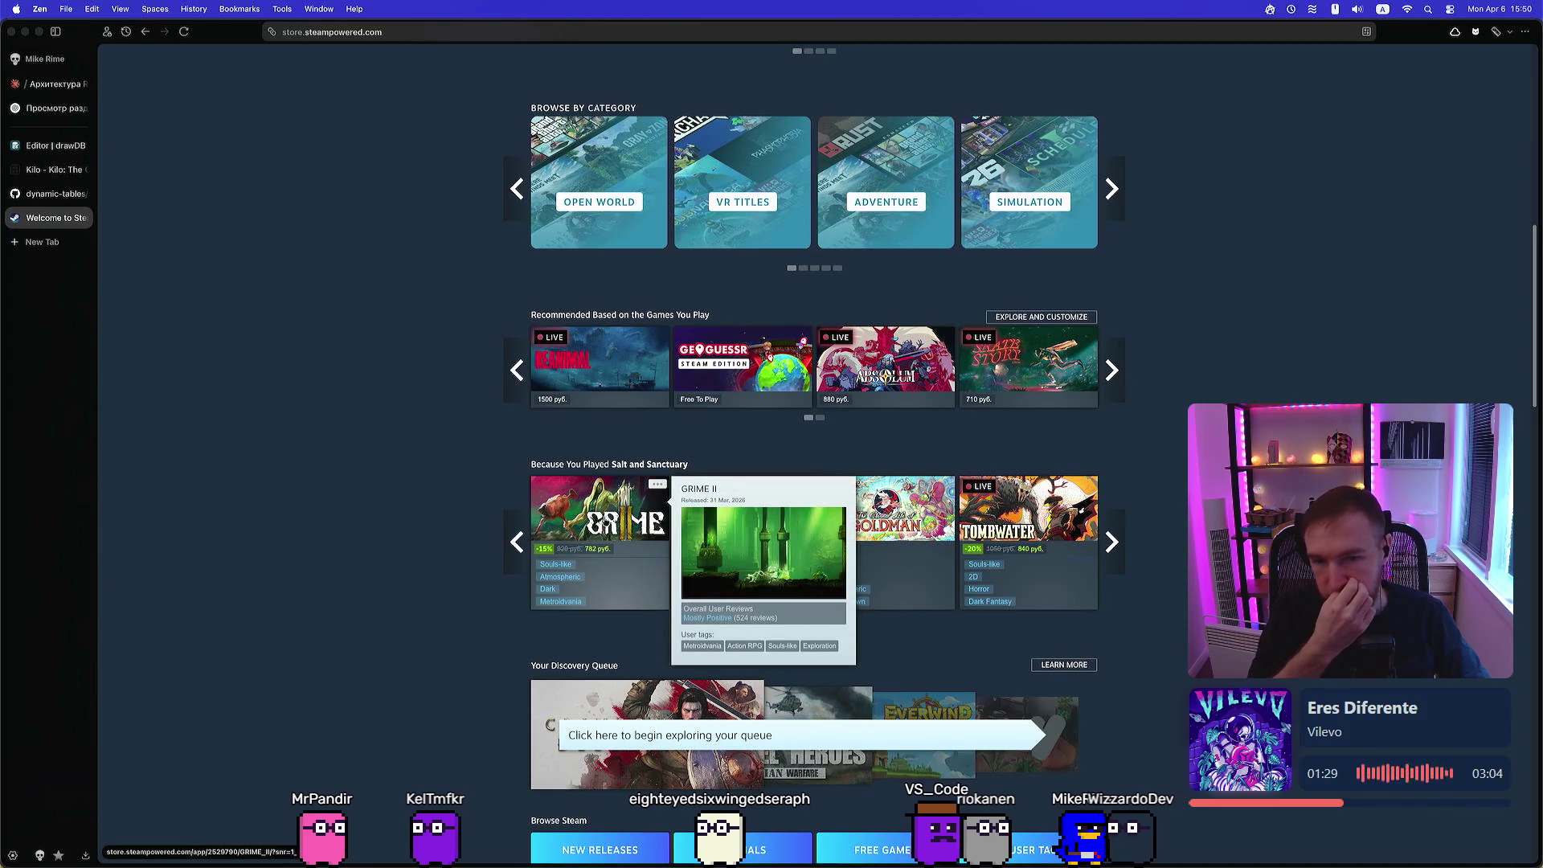
pyautogui.rightClick(602, 511)
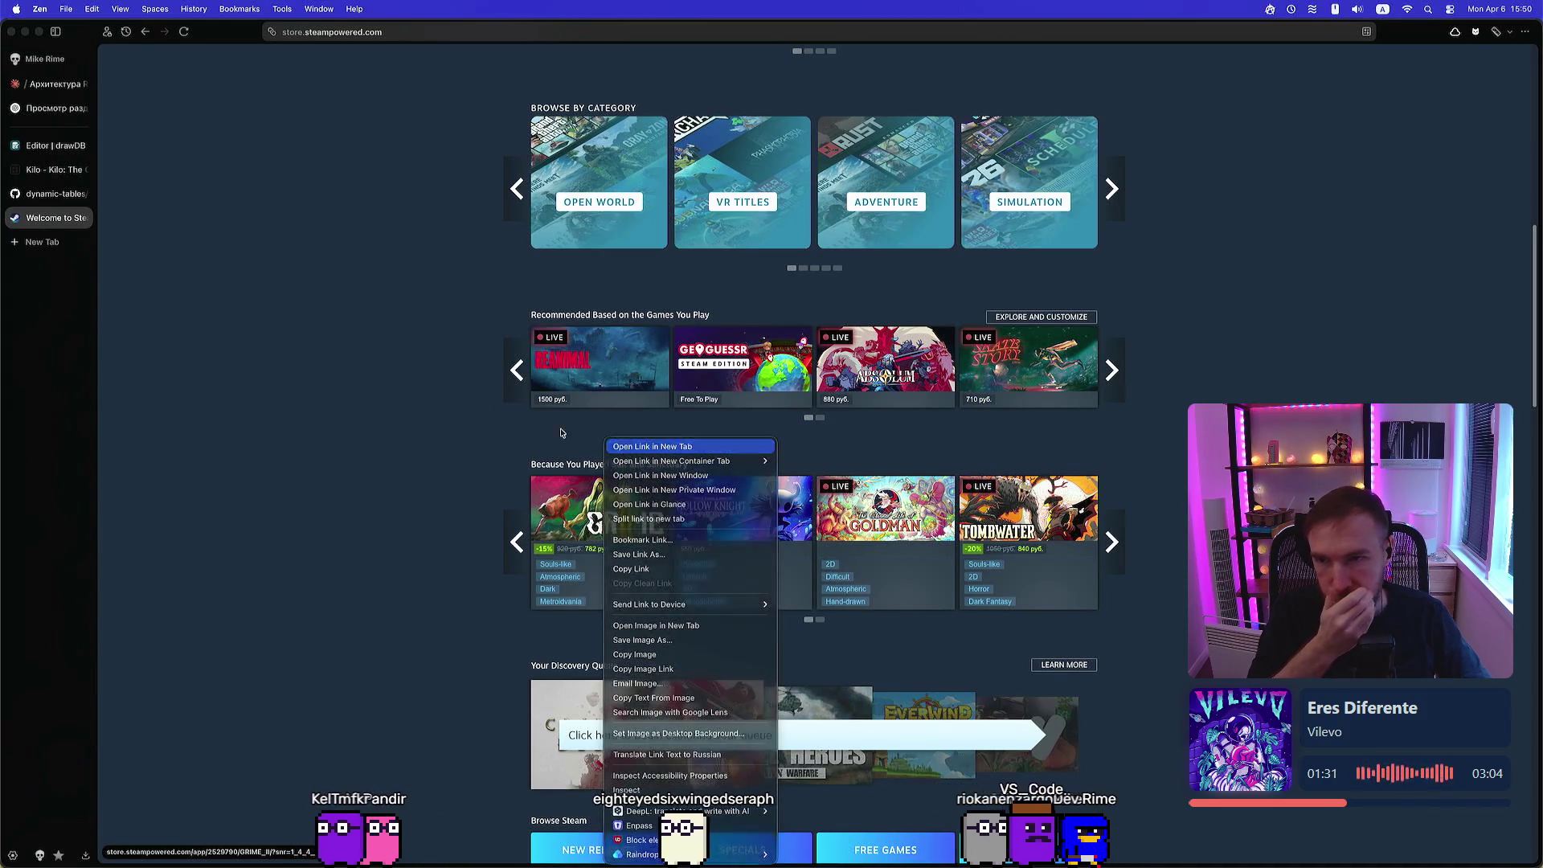
pyautogui.click(652, 446)
pyautogui.click(44, 244)
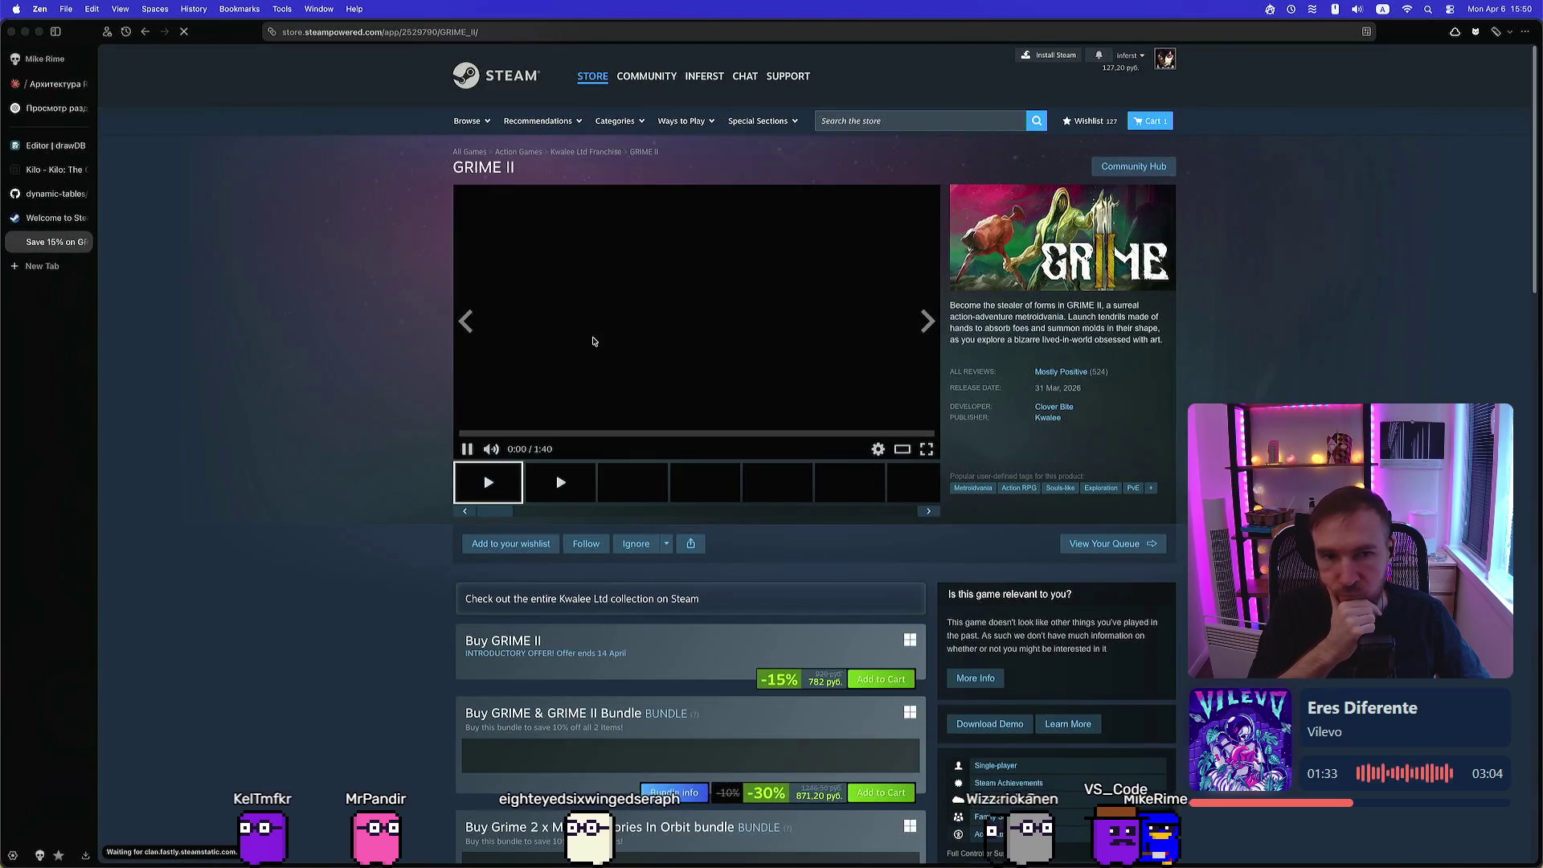
# Open the third GRIME II screenshot full-window and step through two more screenshots
pyautogui.click(1356, 8)
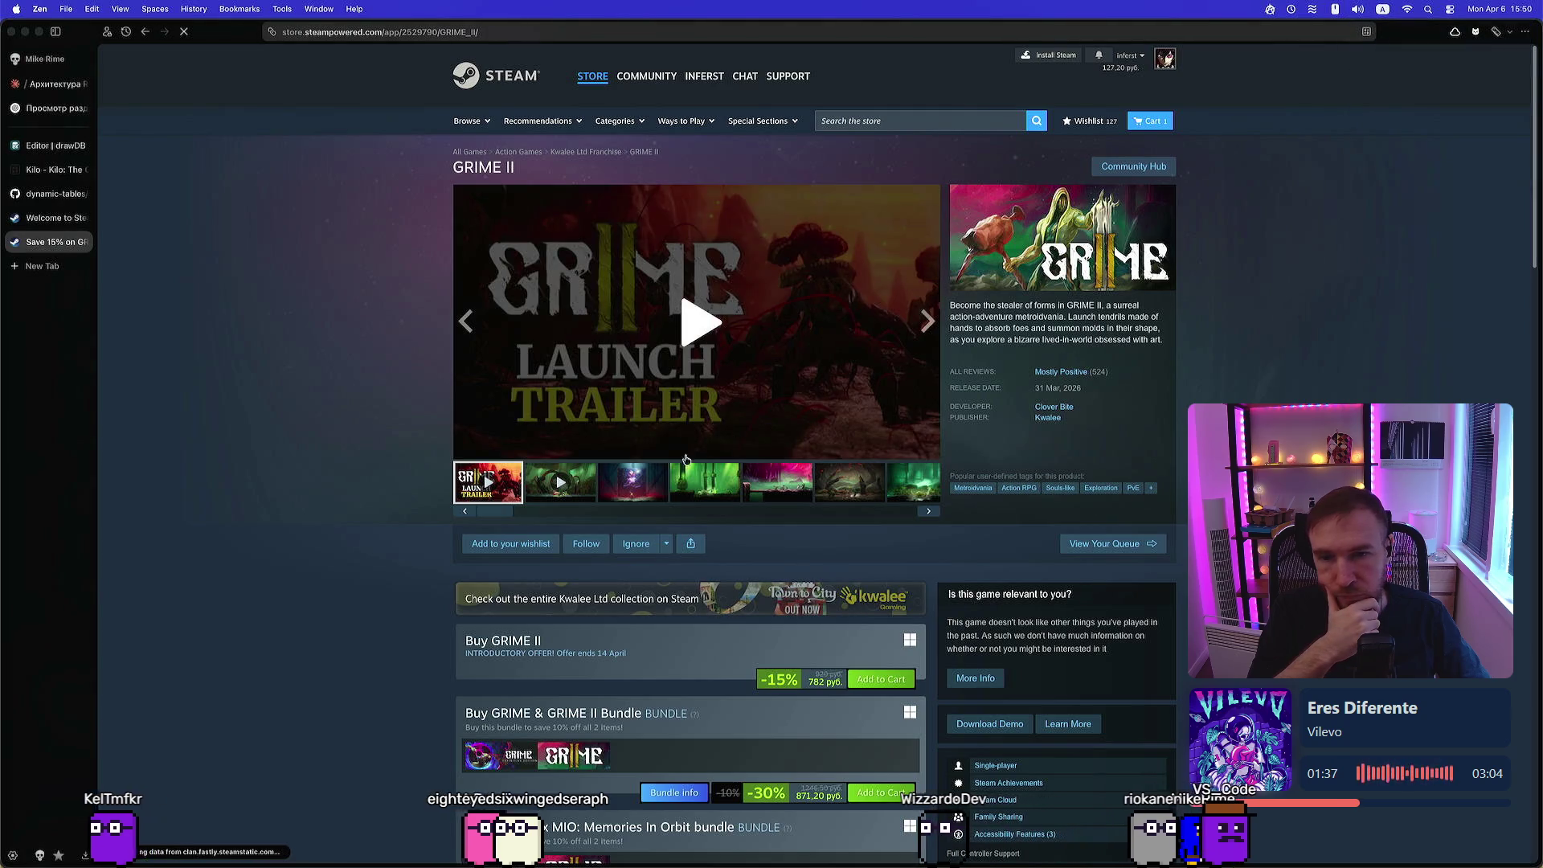
pyautogui.click(633, 483)
pyautogui.click(700, 457)
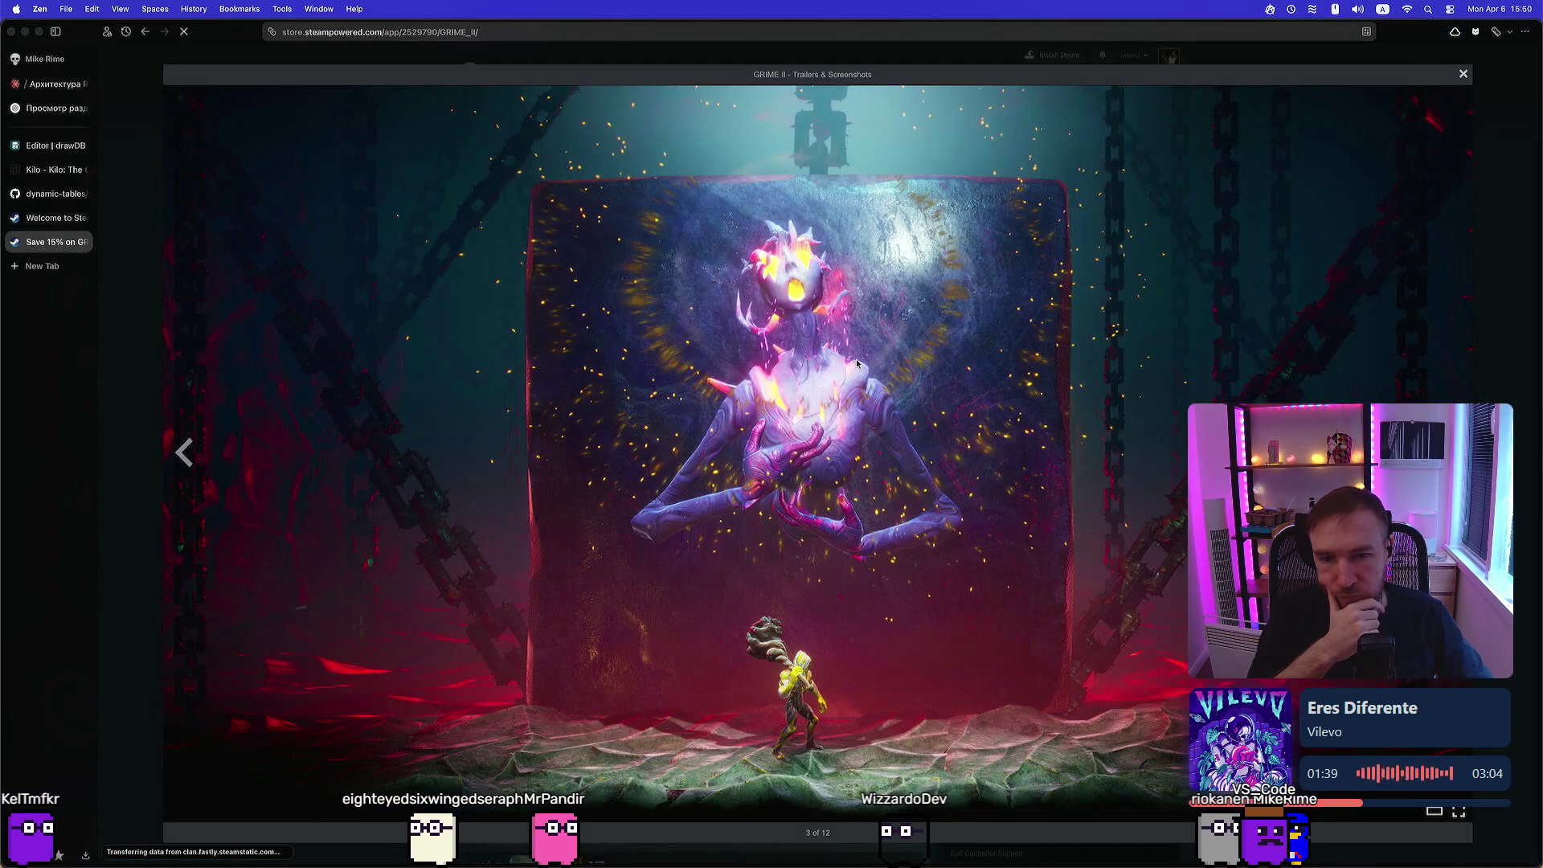
pyautogui.press('Right')
pyautogui.press('Right')
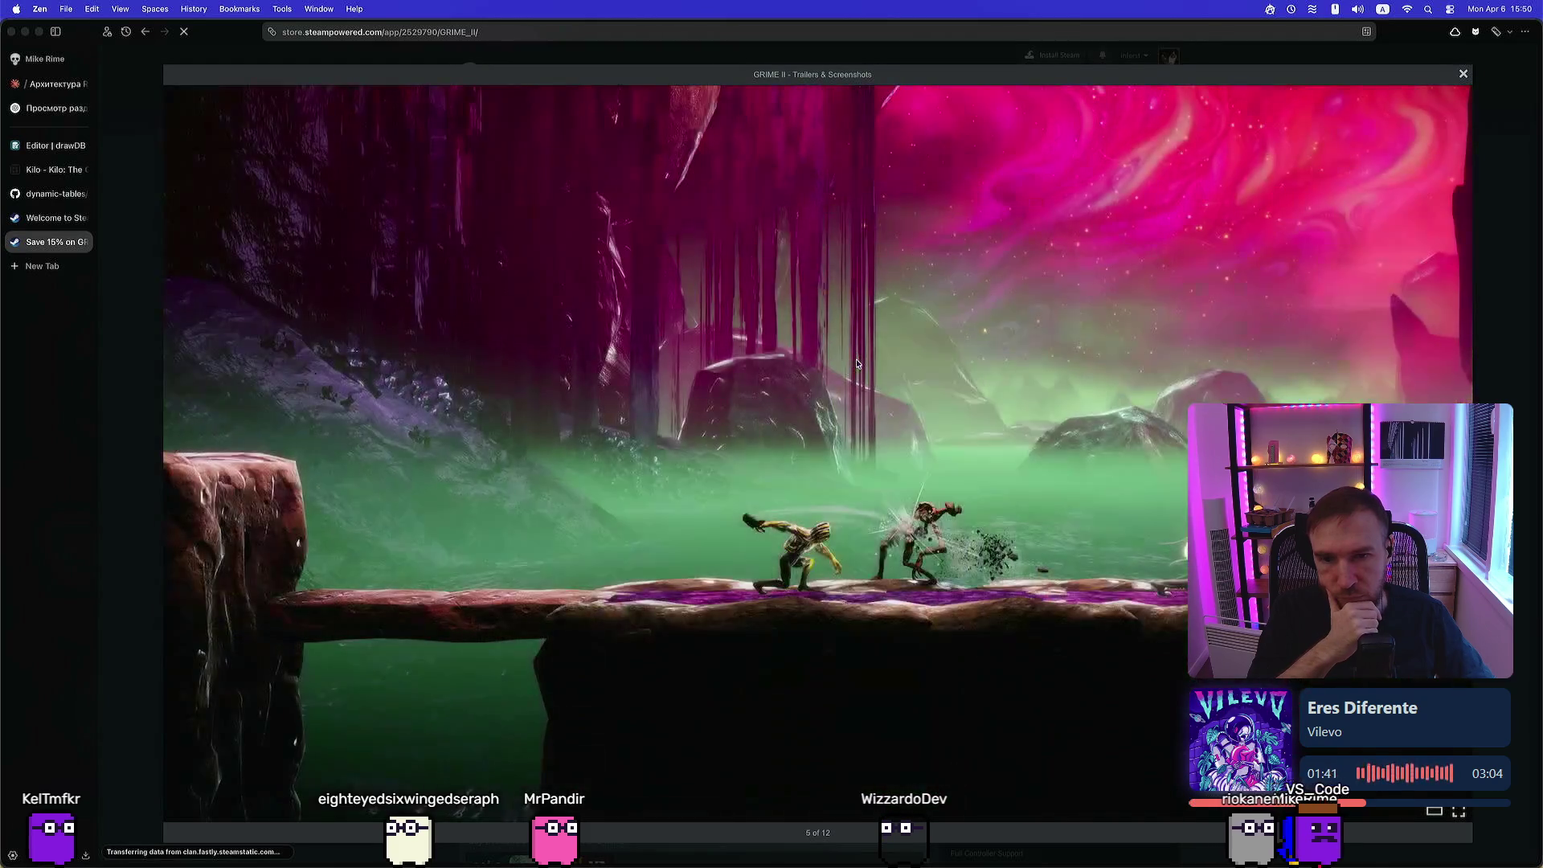
pyautogui.press('Right')
pyautogui.press('Right')
pyautogui.press('Right')
pyautogui.press('Right')
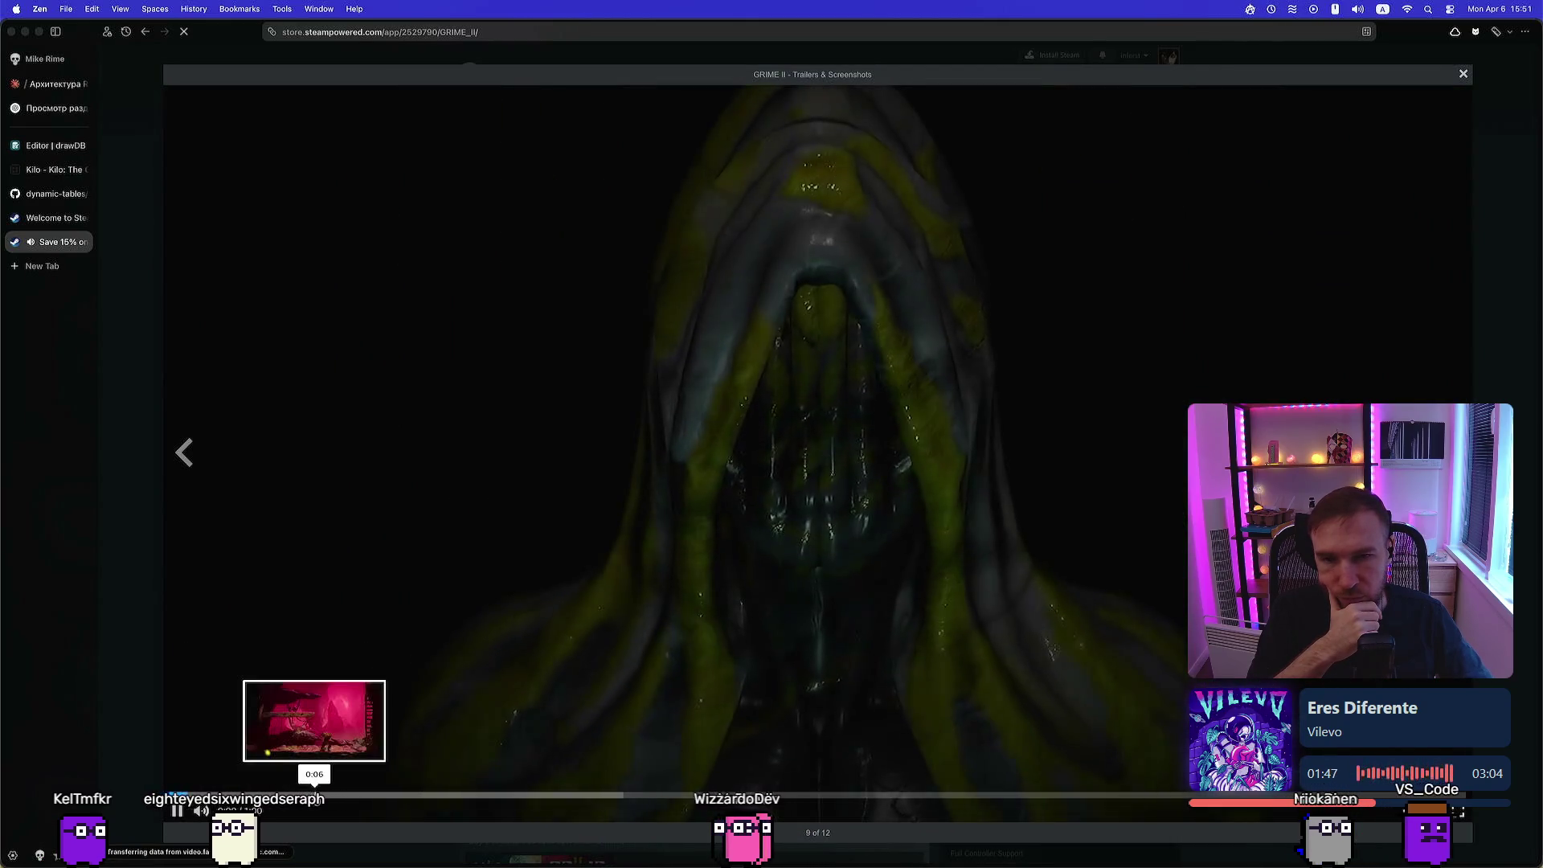
# Play the GRIME II trailer, skip ahead to about 0:29, then pause it
pyautogui.click(309, 794)
pyautogui.click(396, 795)
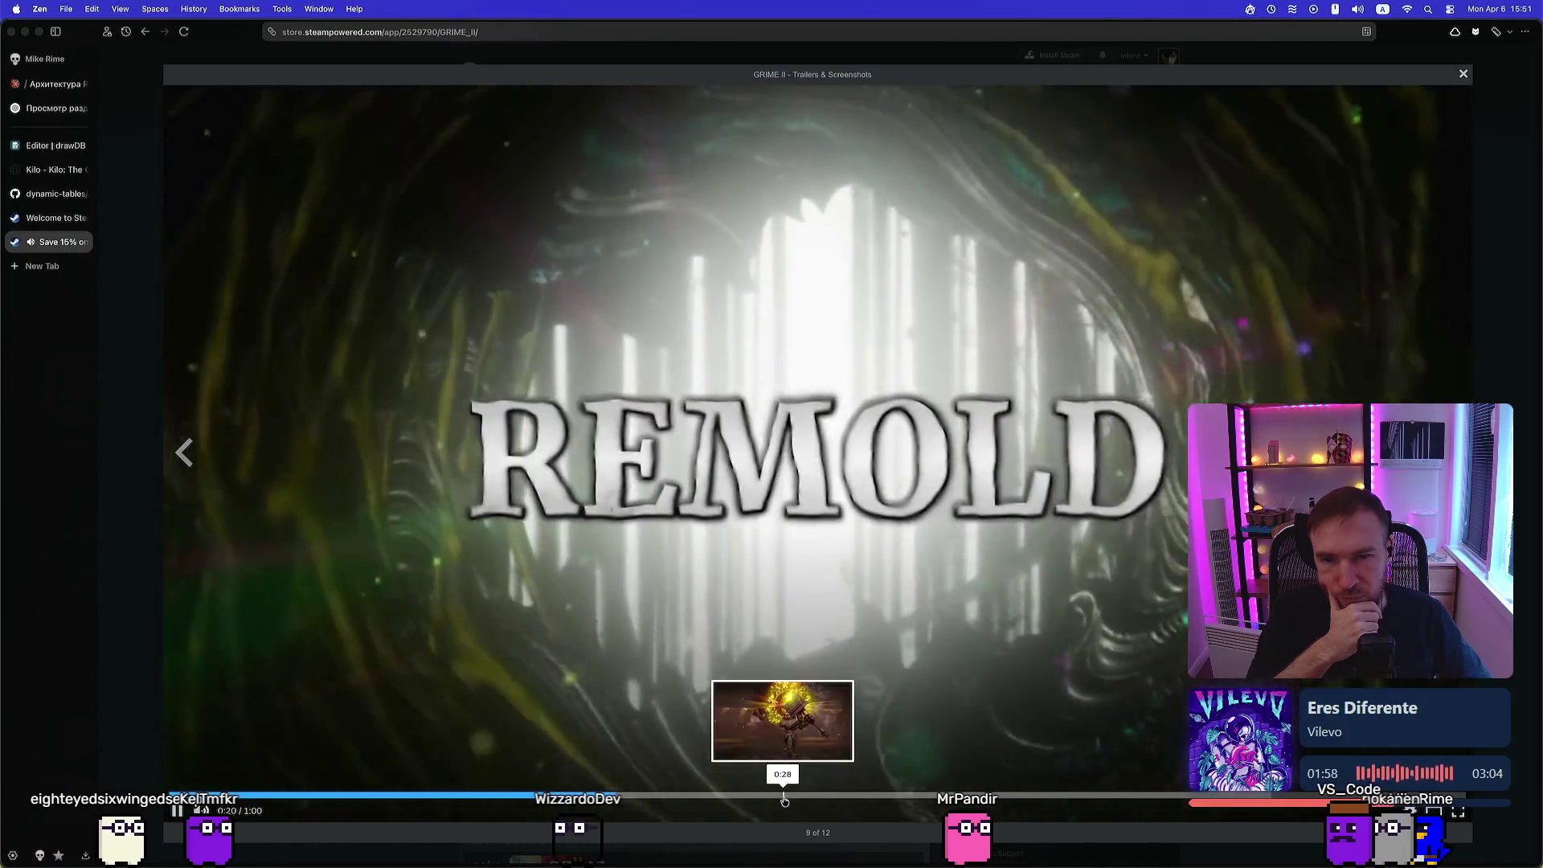
pyautogui.click(784, 800)
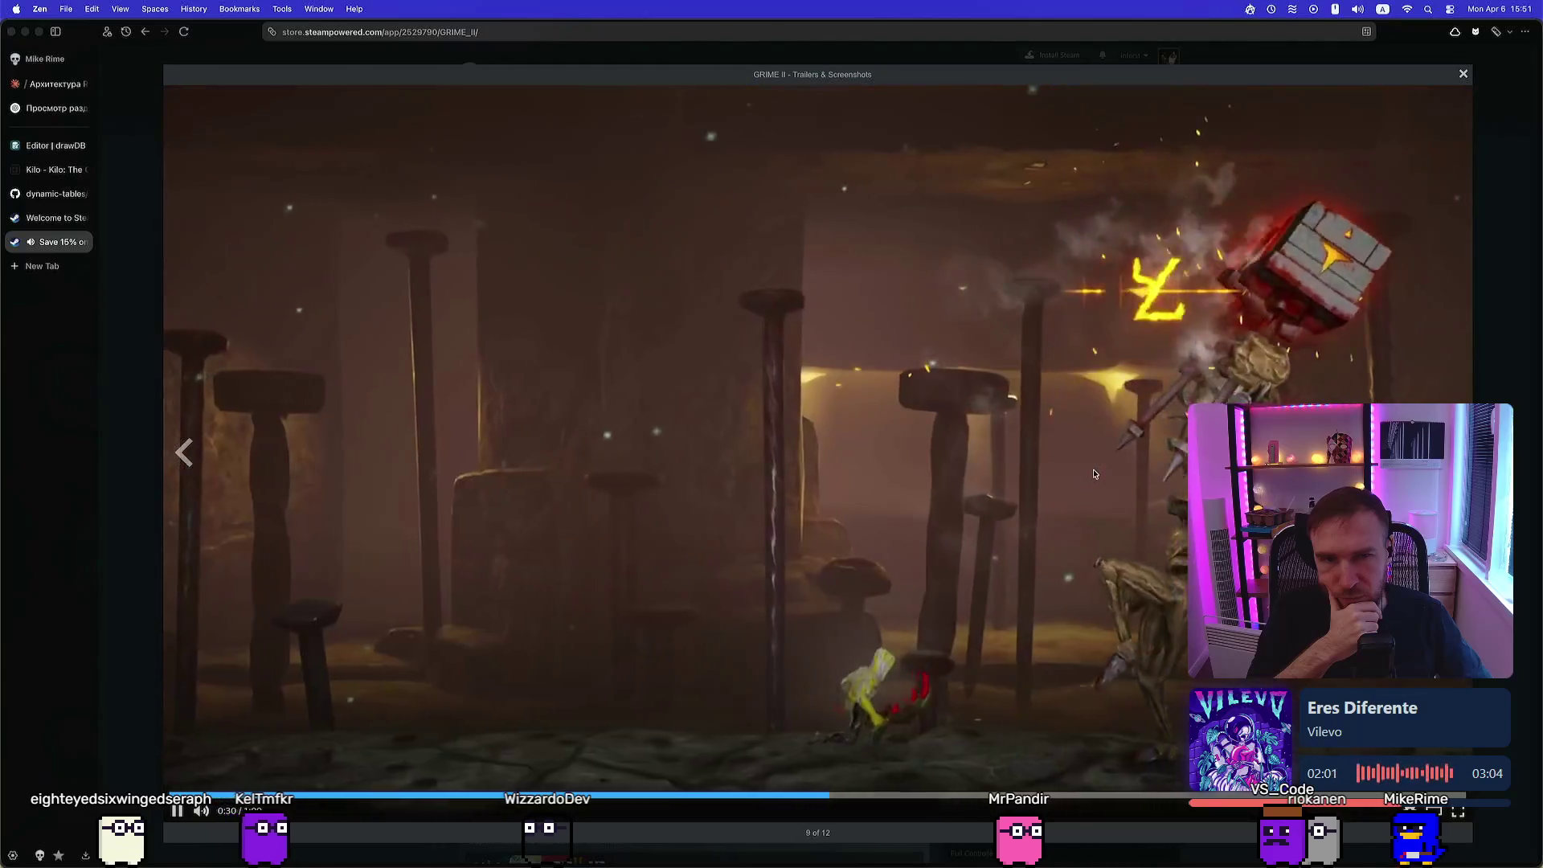
pyautogui.click(1452, 148)
# Close the media viewer and close the GRIME II tab
pyautogui.click(1463, 75)
pyautogui.scroll(-2, 1034, 333)
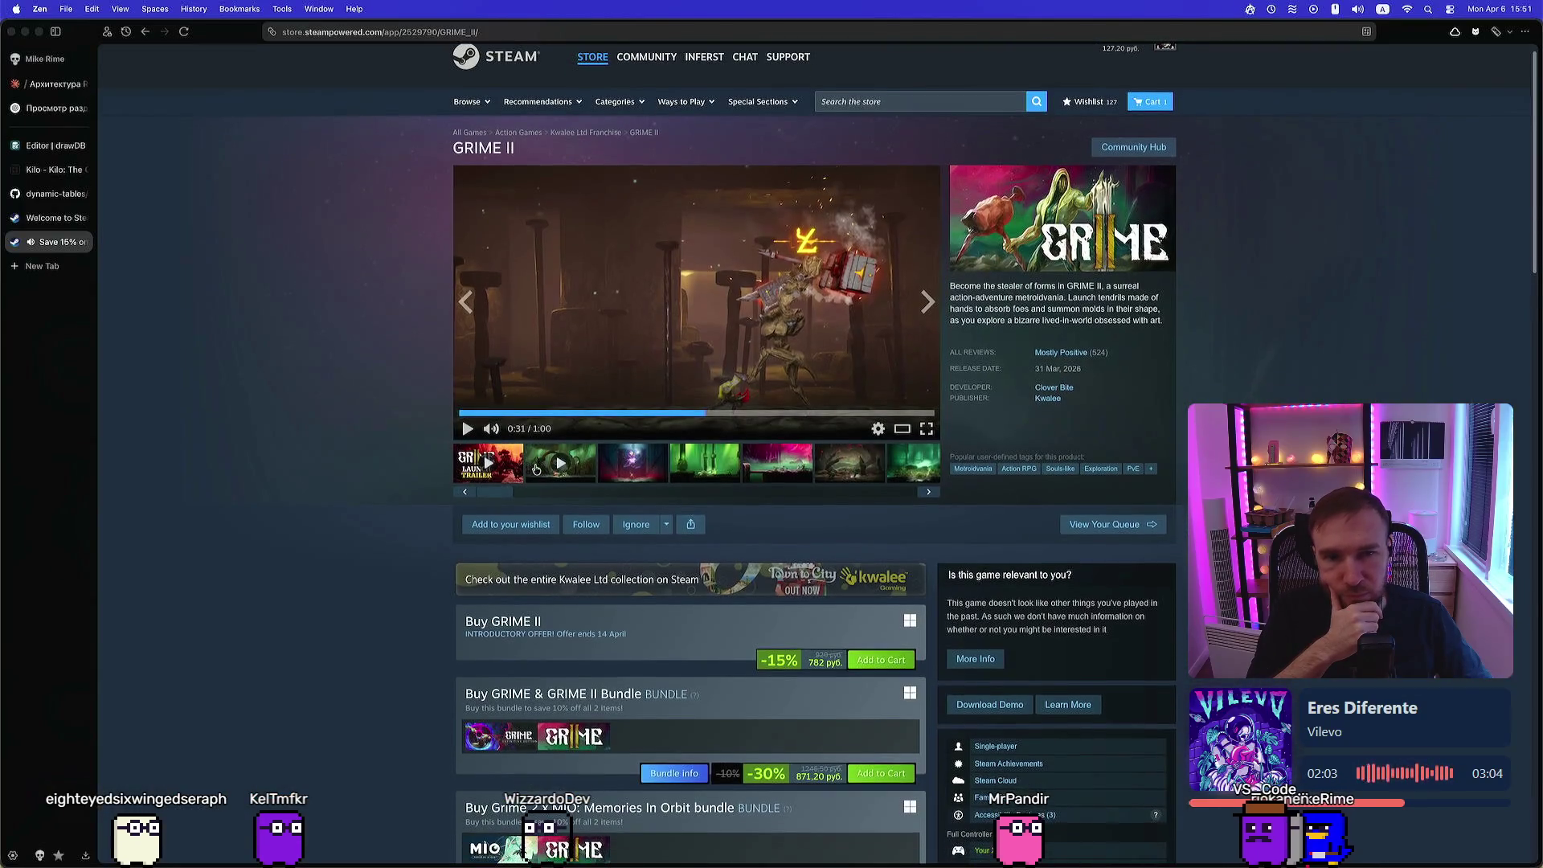
pyautogui.scroll(-2, 513, 482)
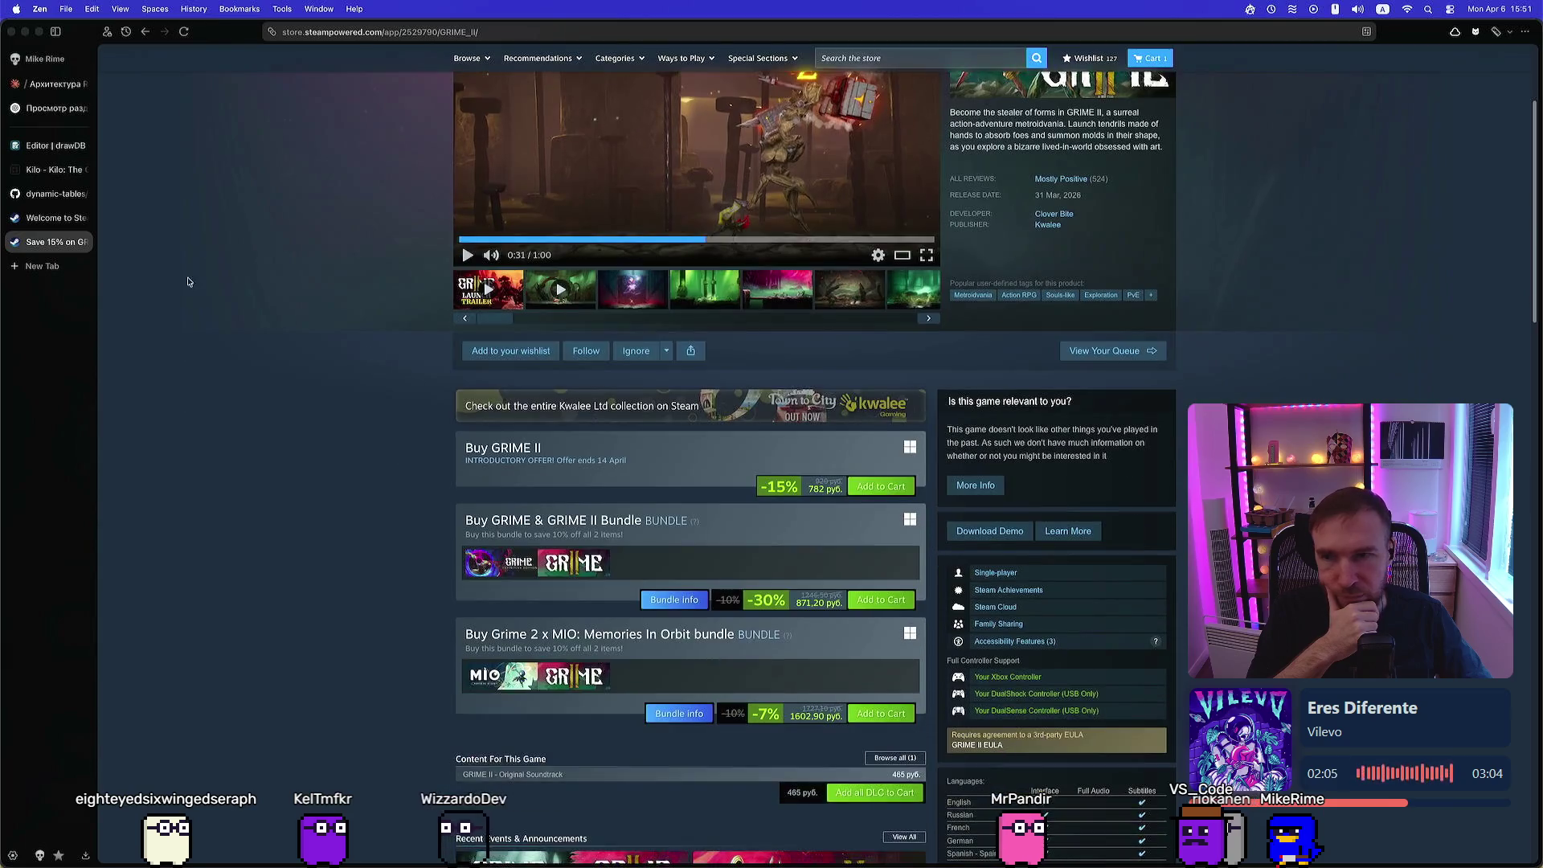
pyautogui.click(81, 241)
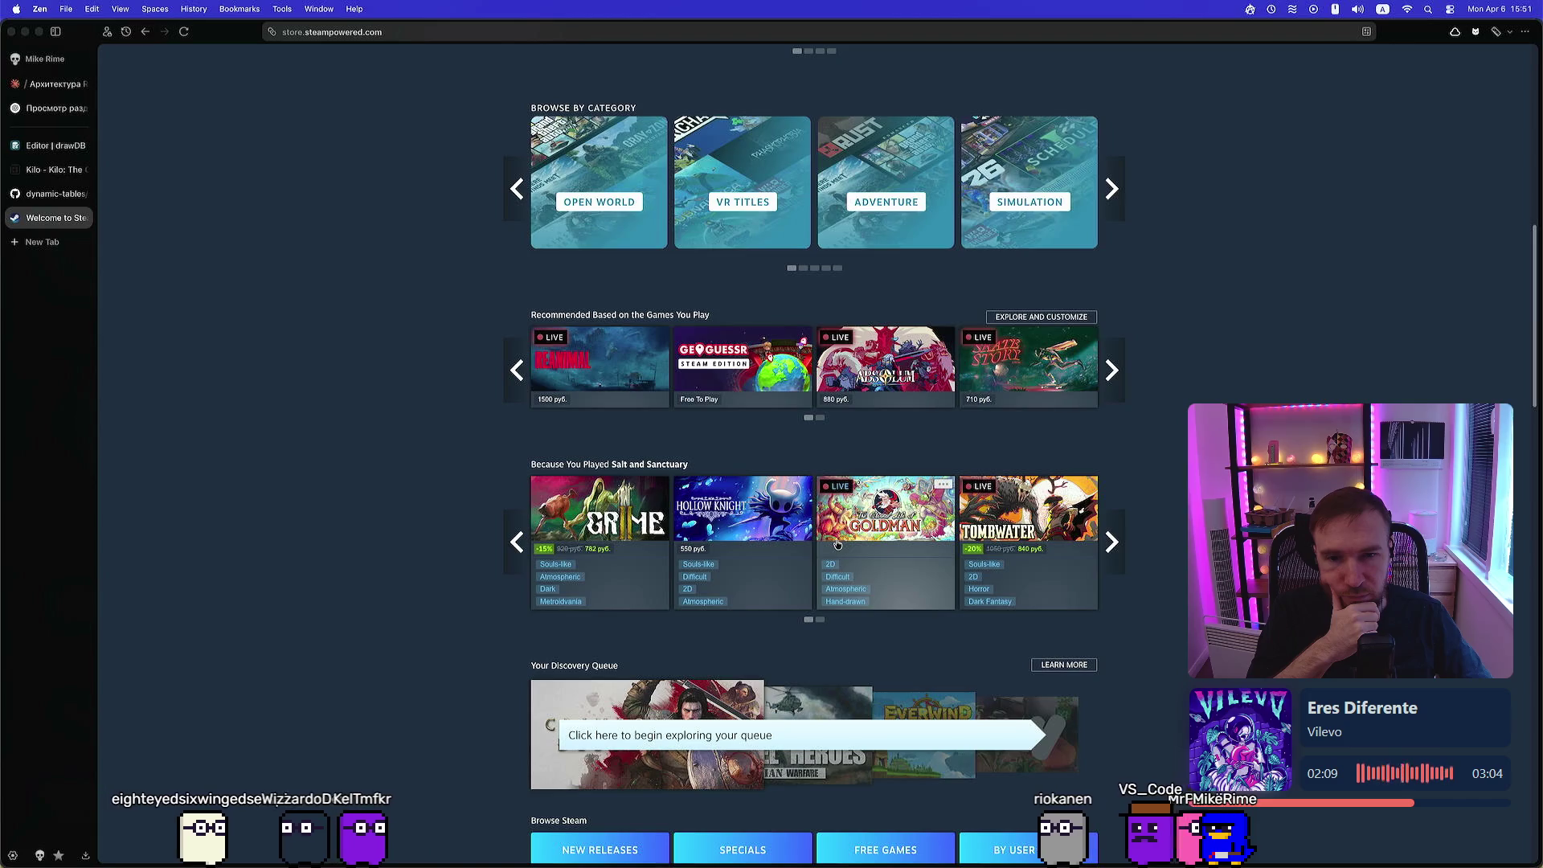
# Open the Tombwater card's store page in a new tab and switch to it
pyautogui.moveTo(837, 545)
pyautogui.moveTo(1015, 526)
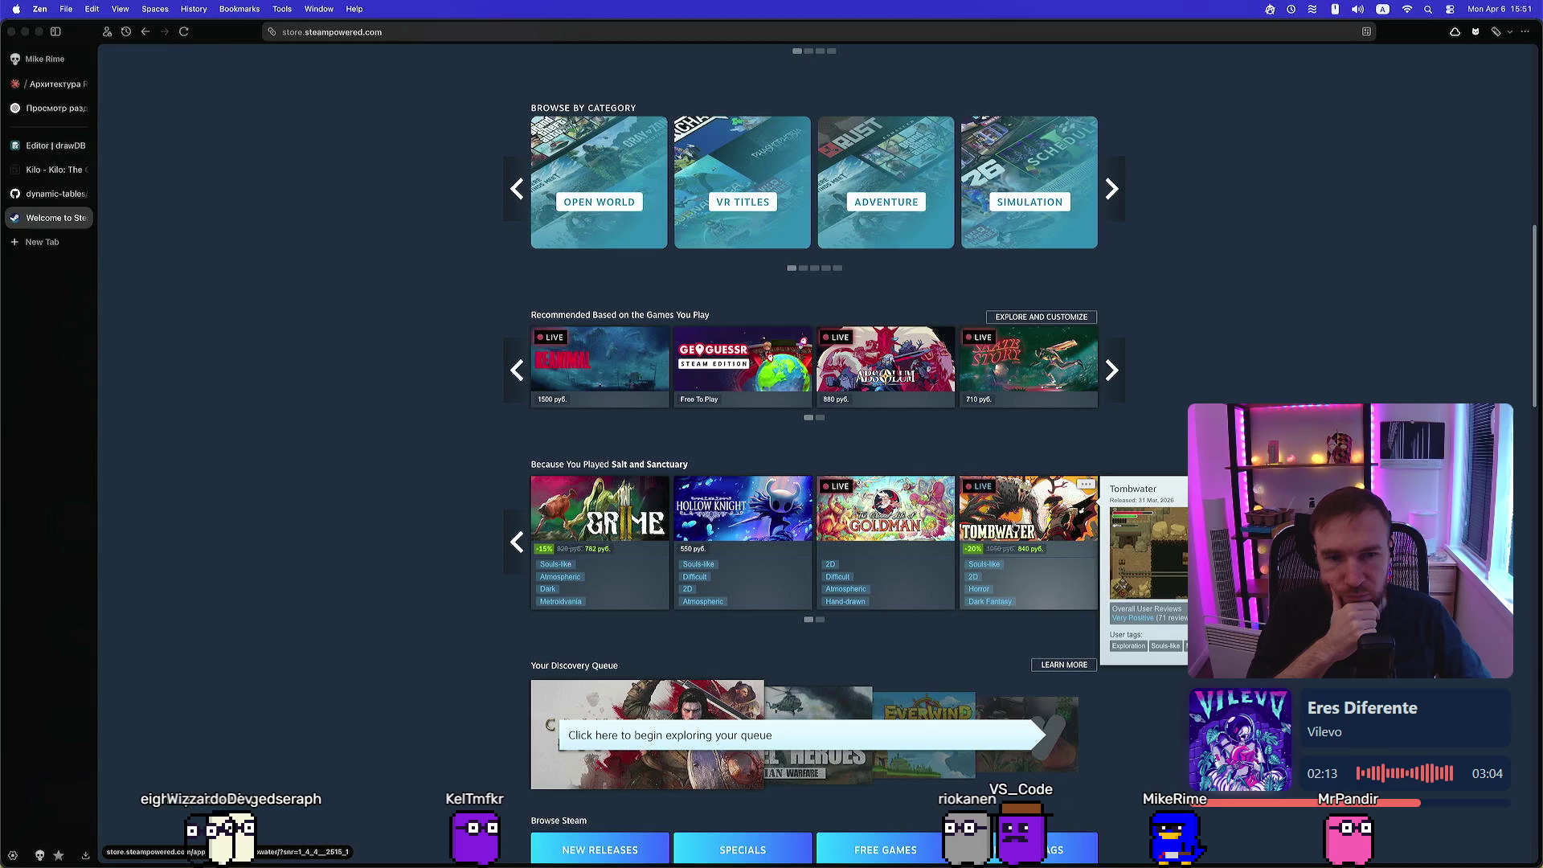
pyautogui.moveTo(921, 515)
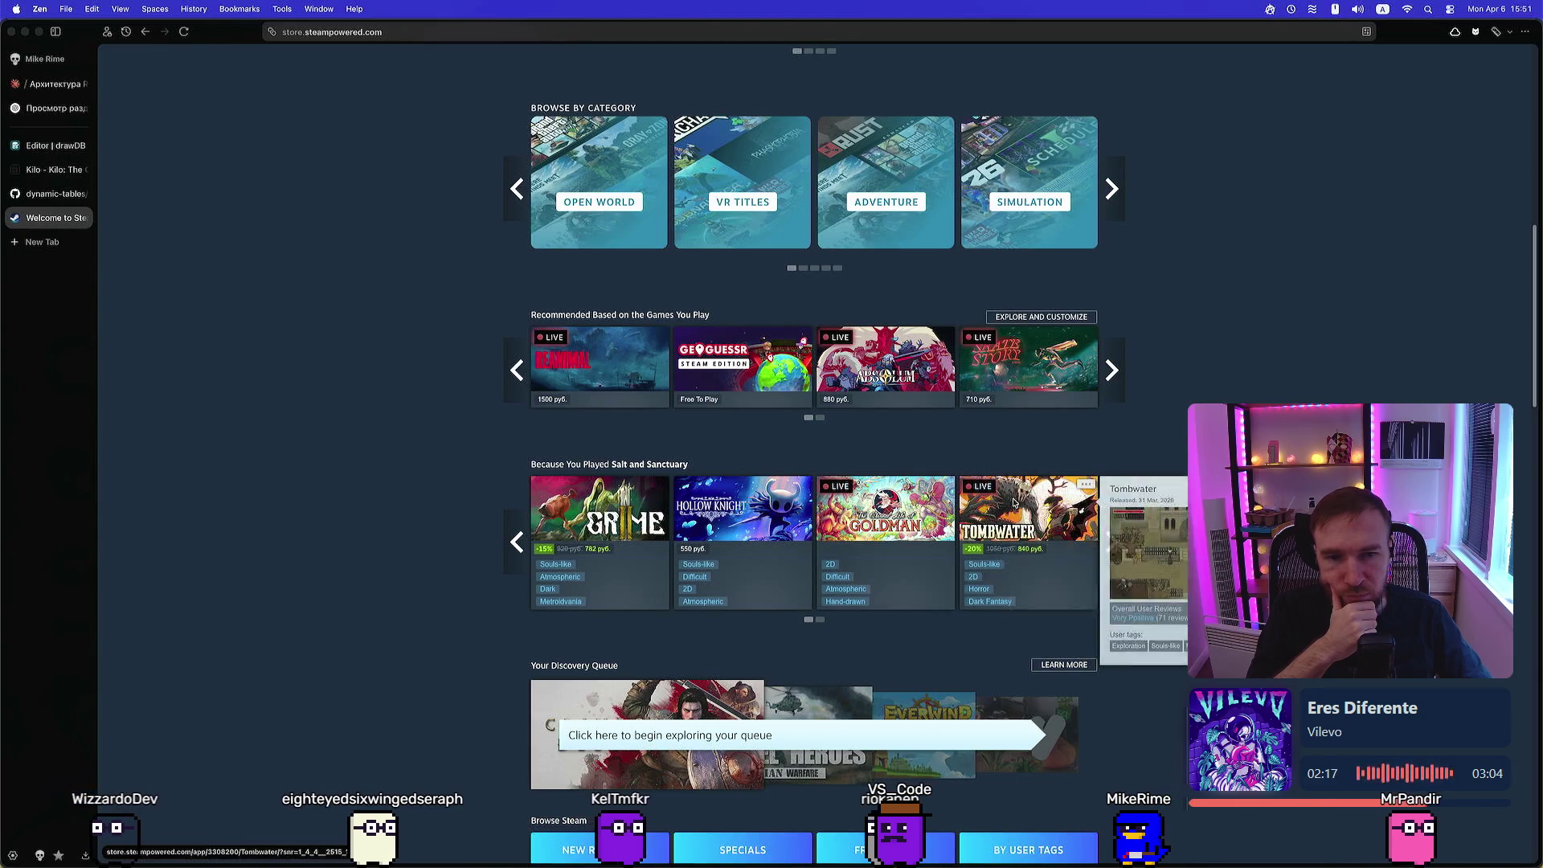
pyautogui.rightClick(1015, 515)
pyautogui.click(49, 294)
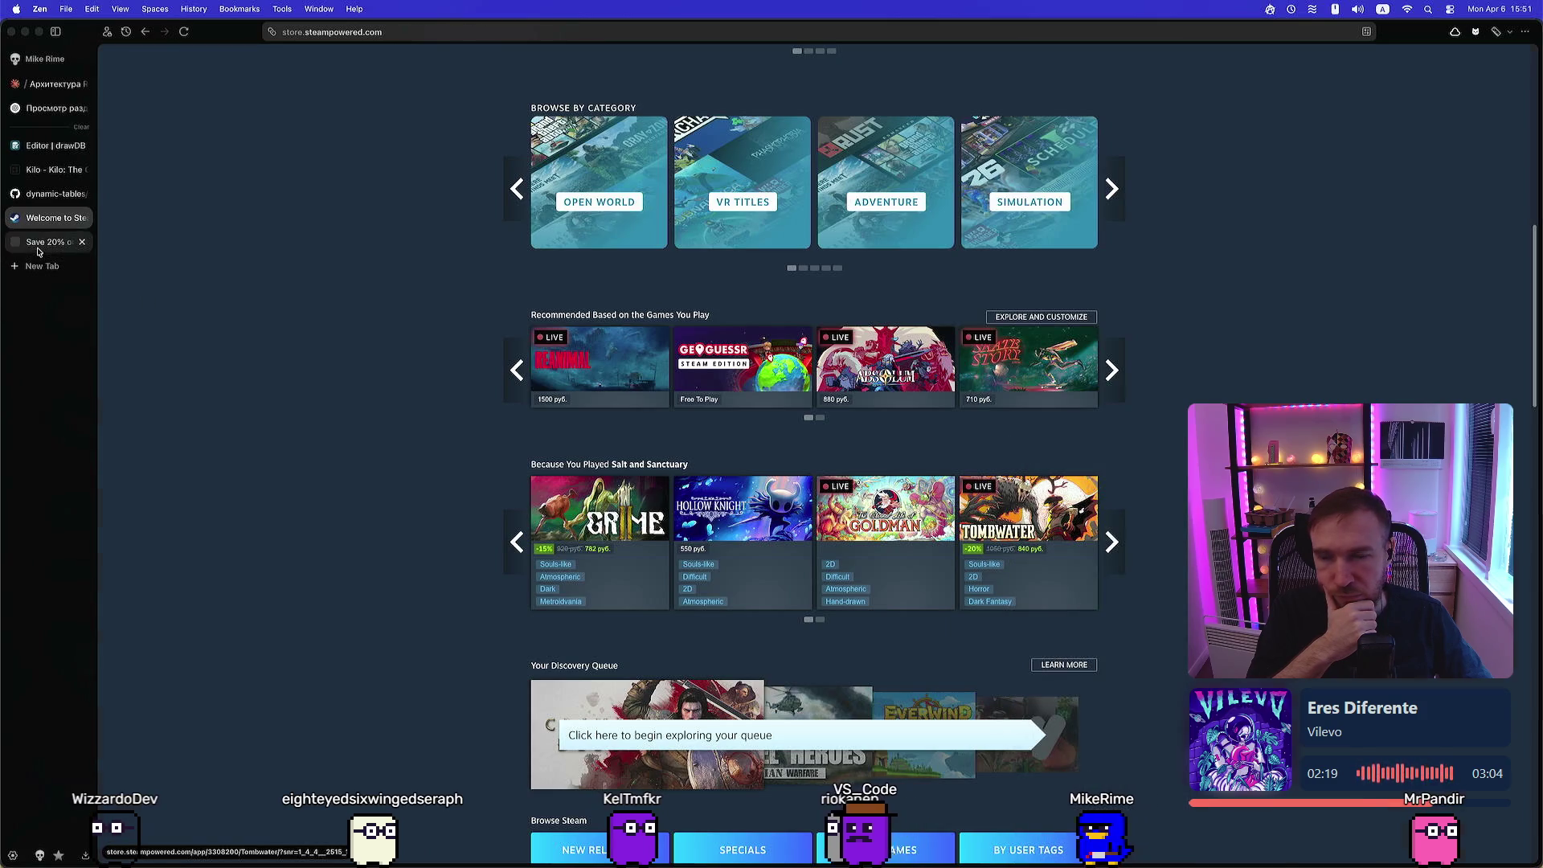
pyautogui.click(38, 250)
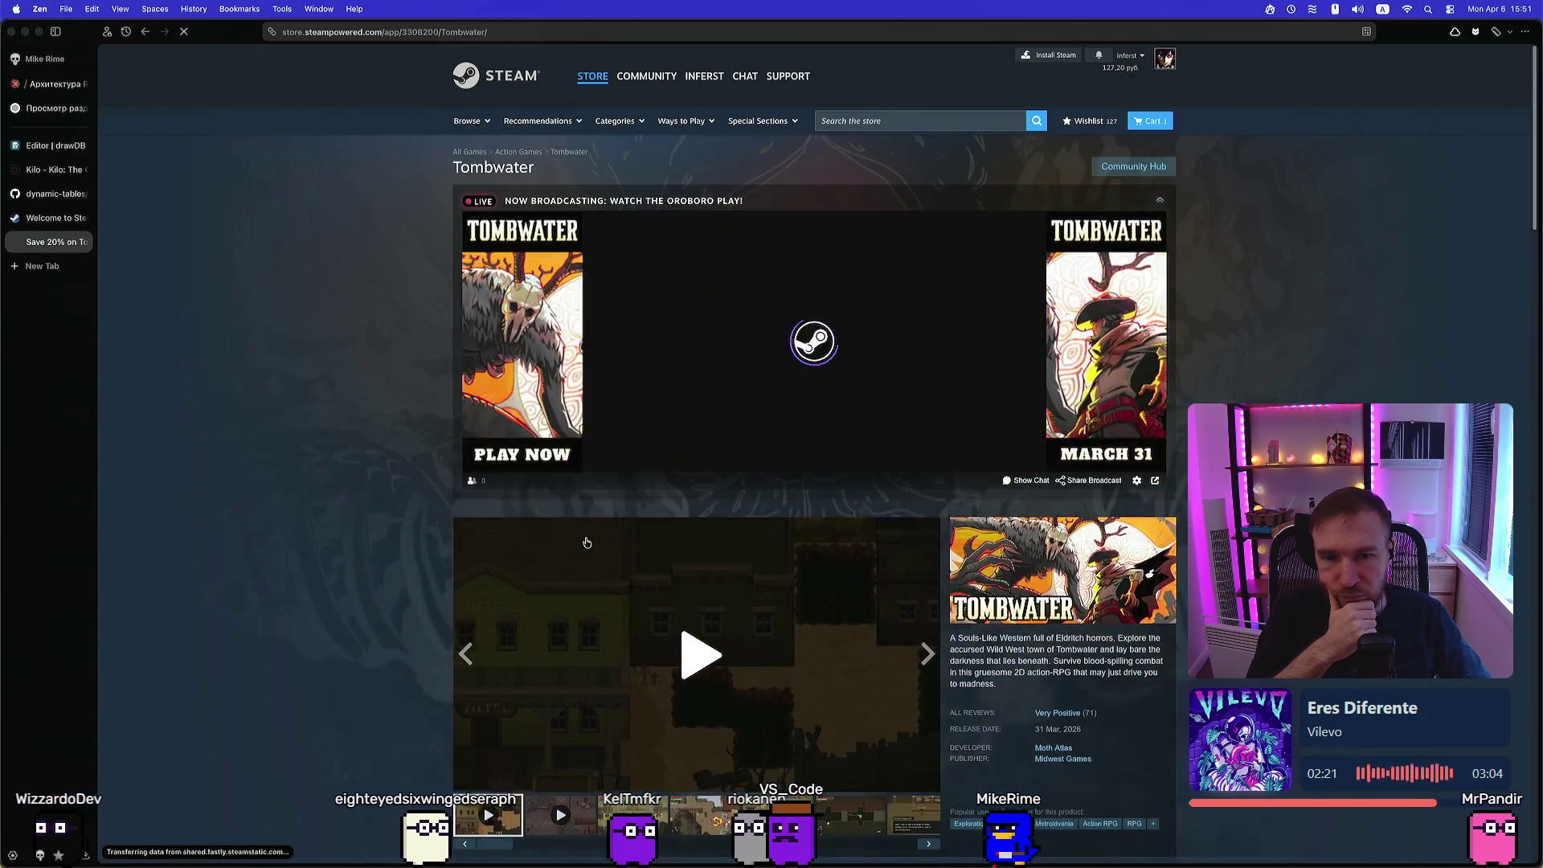
# View the Tombwater screenshots full-window, stepping through three, then close the viewer
pyautogui.scroll(-2, 587, 543)
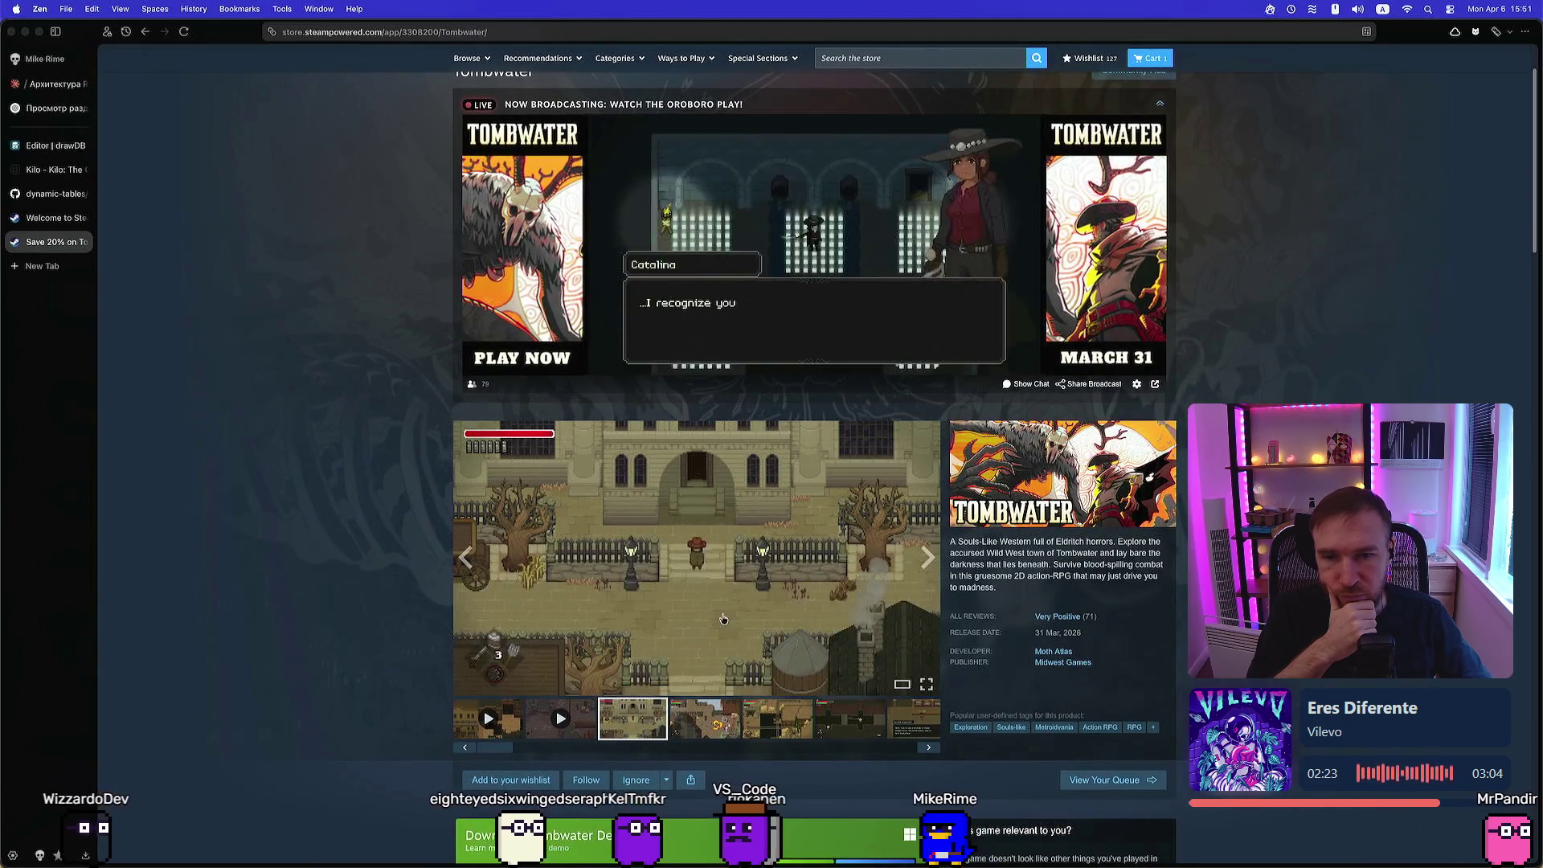
pyautogui.click(724, 618)
pyautogui.press('Right')
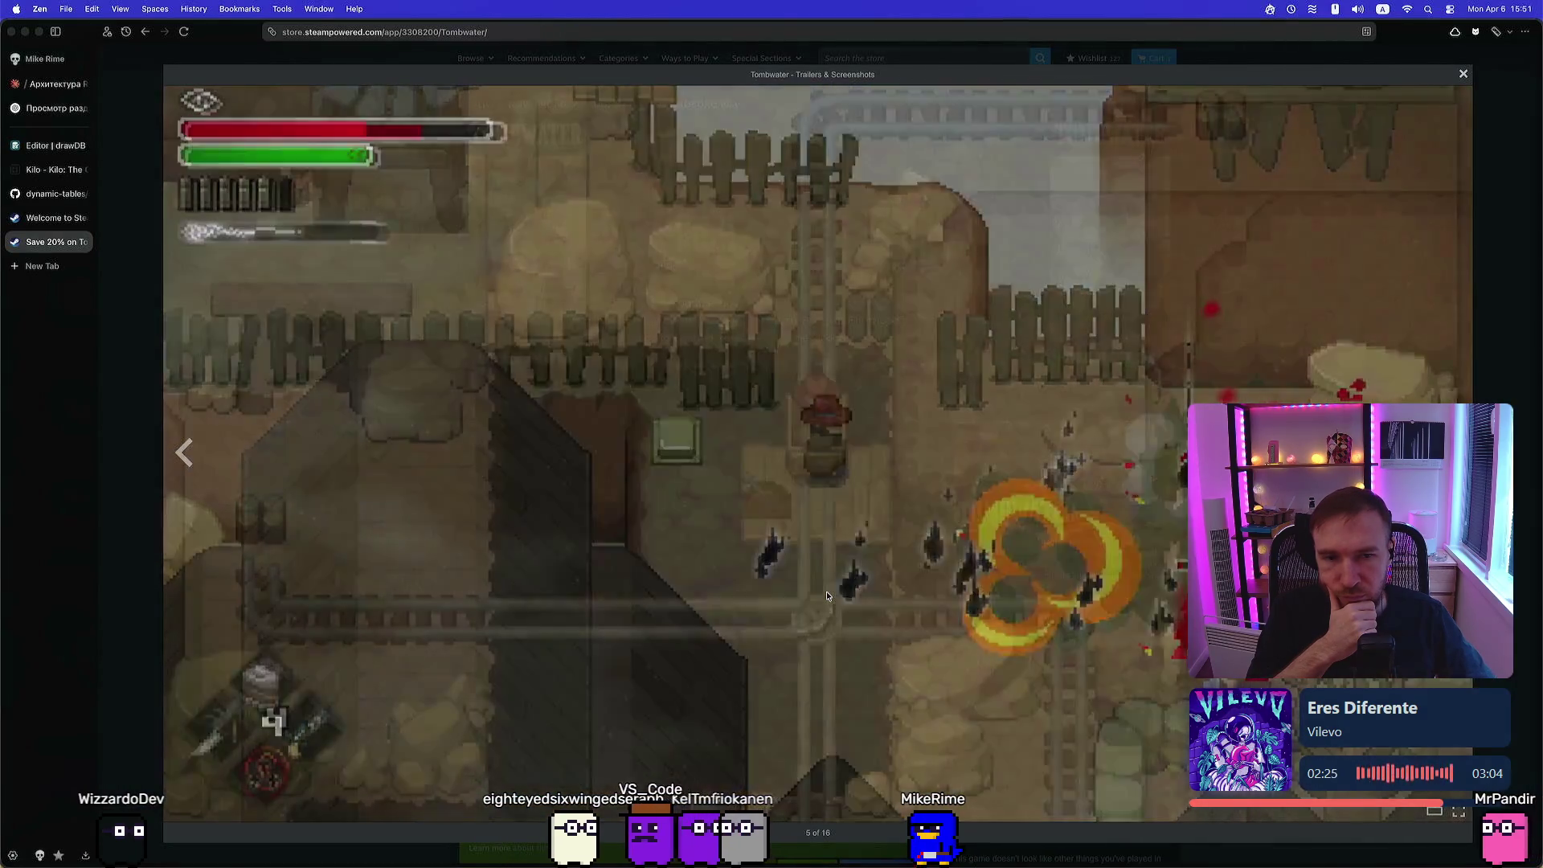
pyautogui.press('Right')
pyautogui.press('Right')
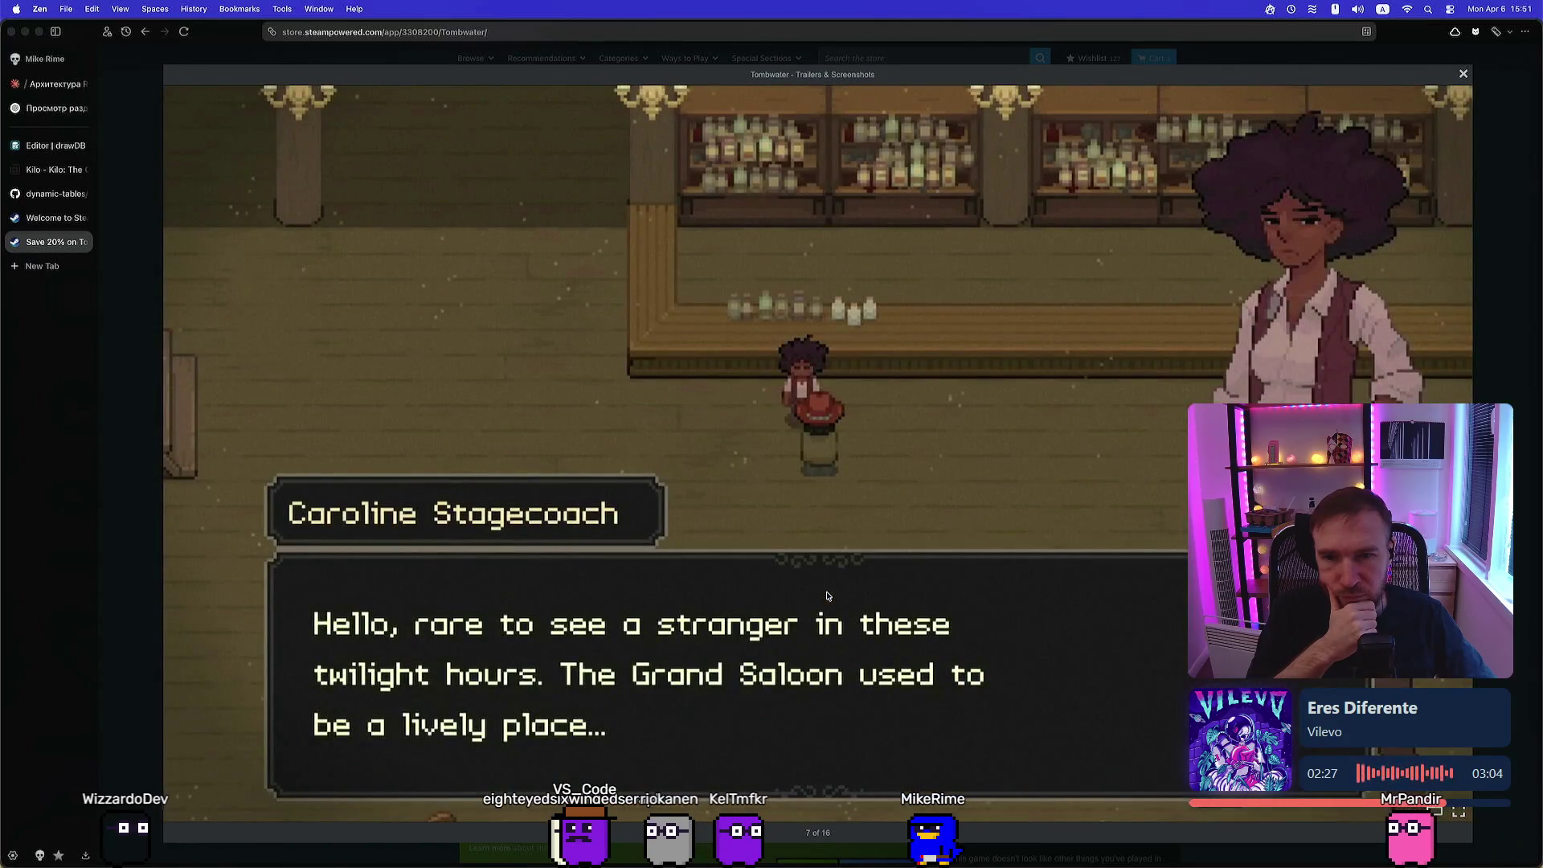
pyautogui.press('Right')
pyautogui.press('Right')
pyautogui.press('Right')
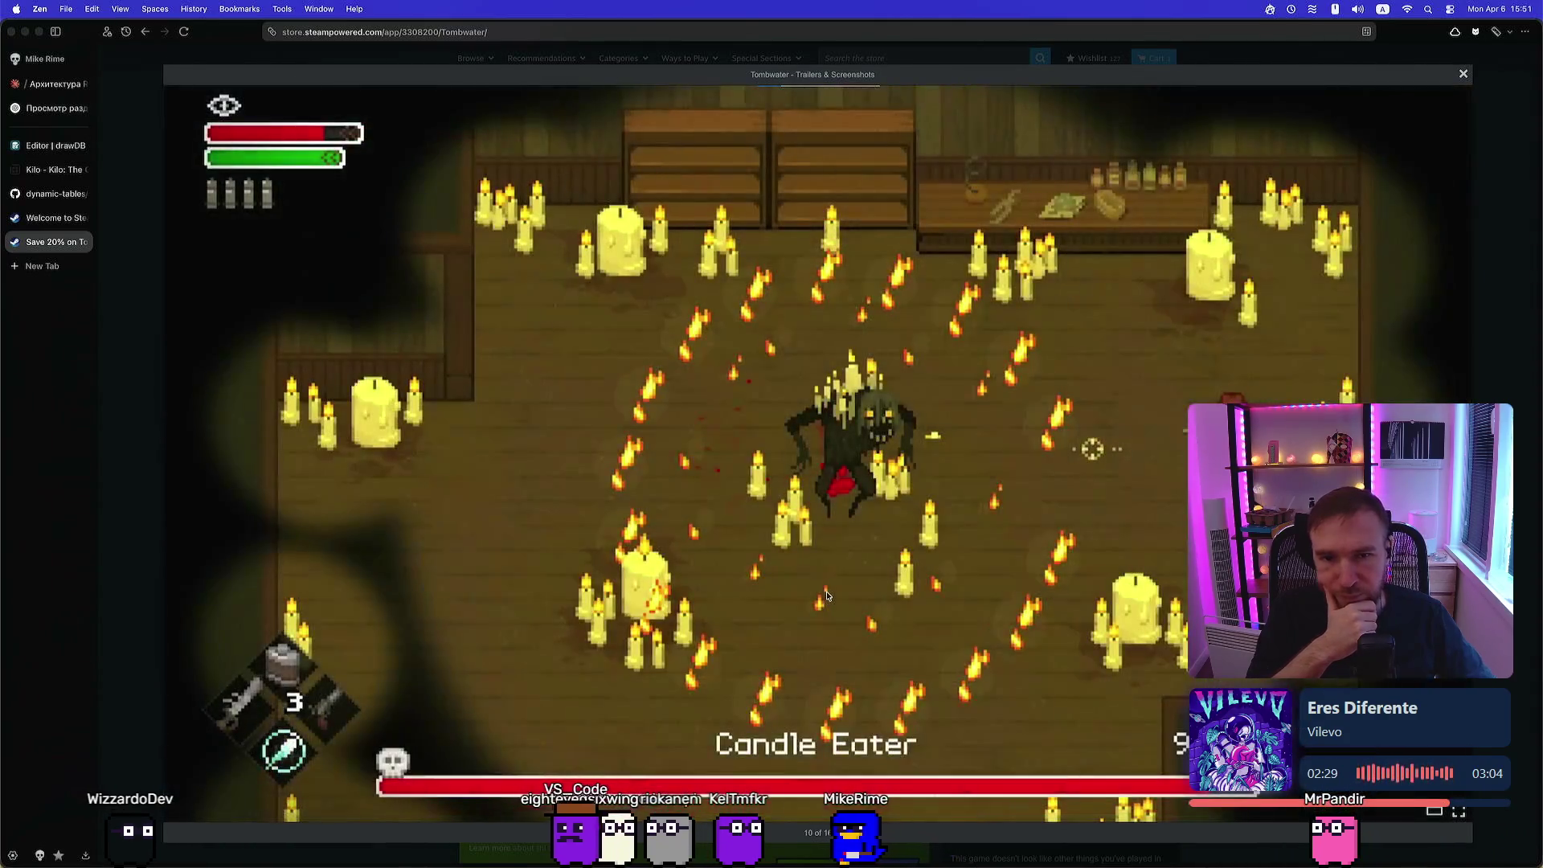
pyautogui.click(1464, 76)
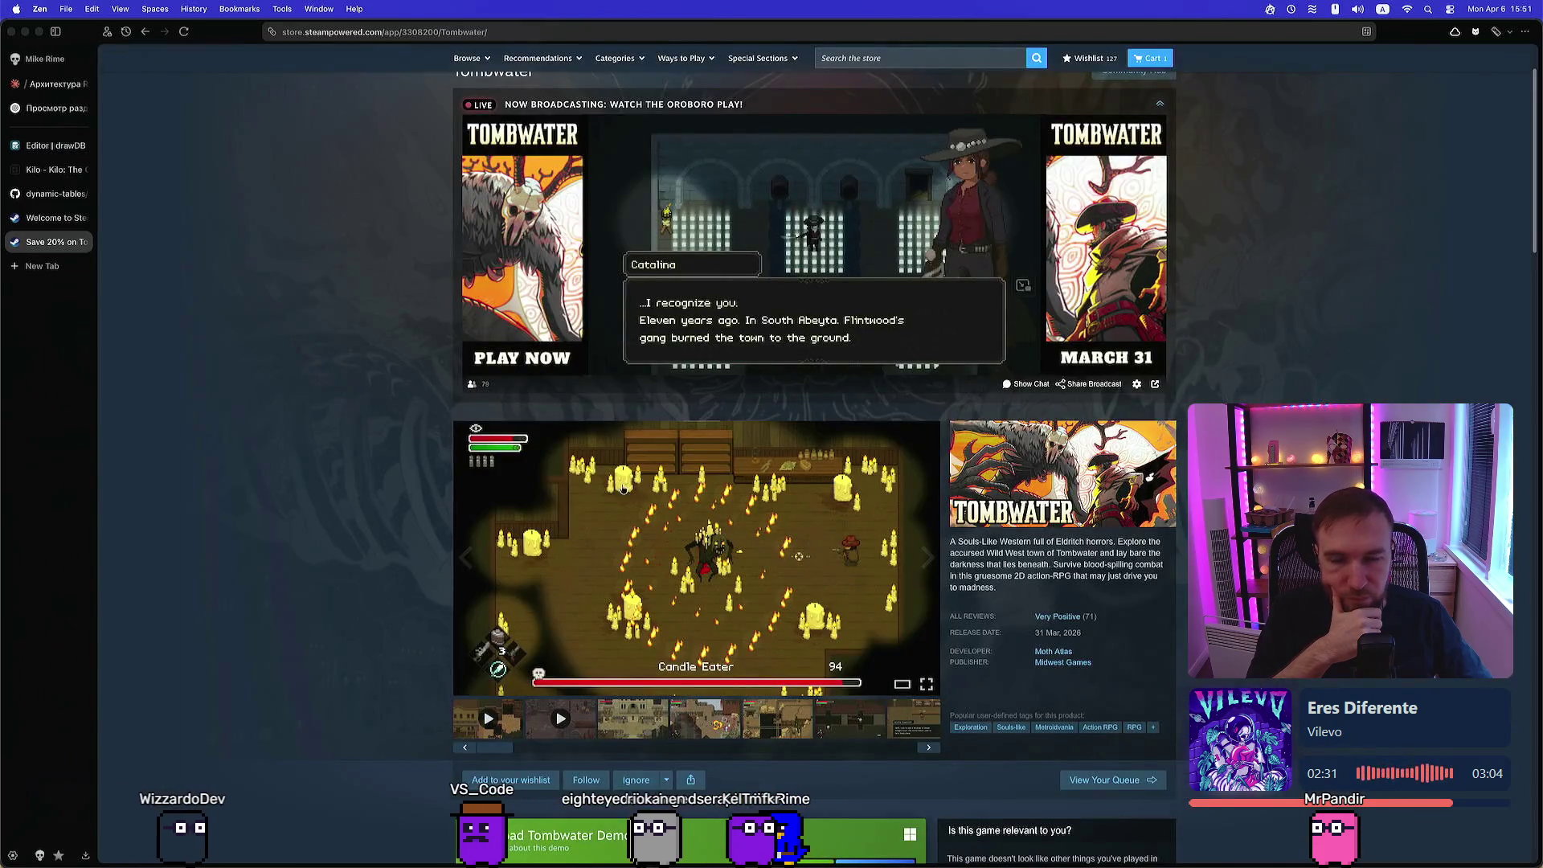
# Scroll back up and start the first Tombwater trailer
pyautogui.scroll(-1, 985, 702)
pyautogui.scroll(-6, 719, 602)
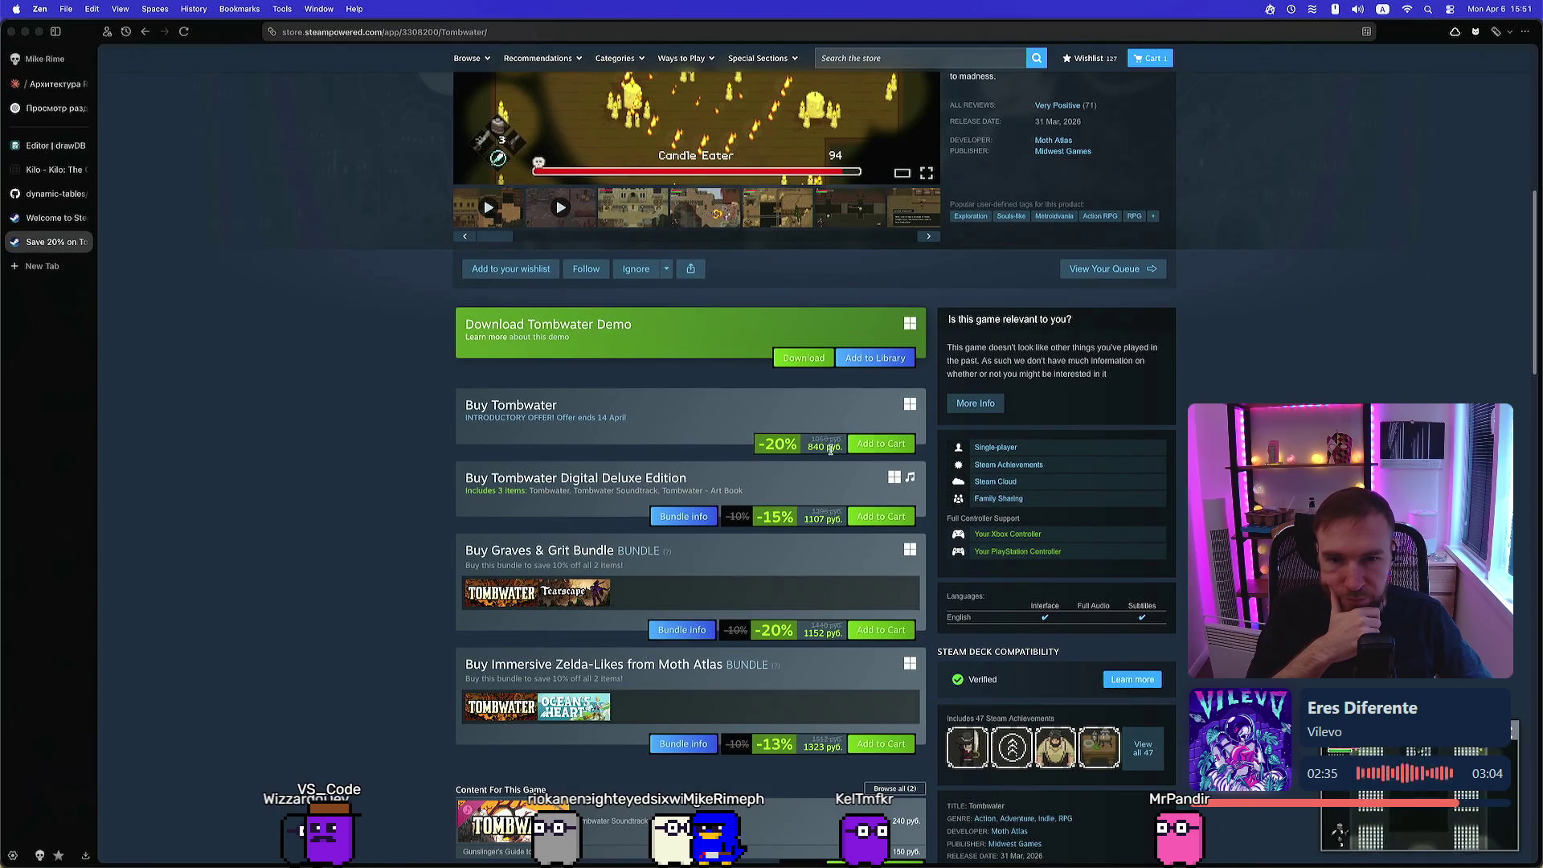
pyautogui.scroll(2, 553, 380)
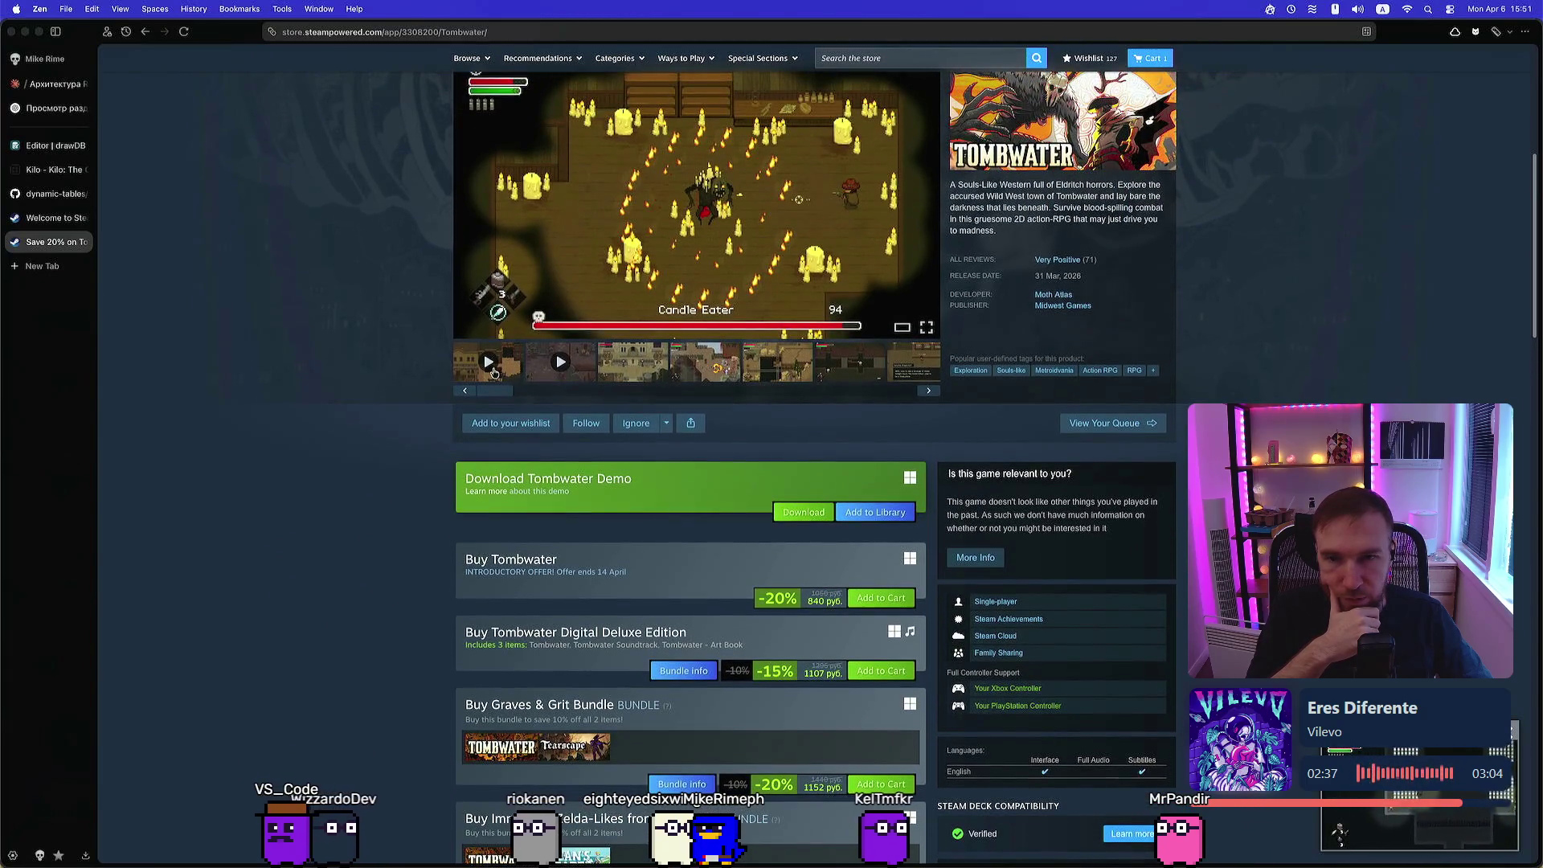
pyautogui.click(494, 371)
pyautogui.moveTo(636, 423)
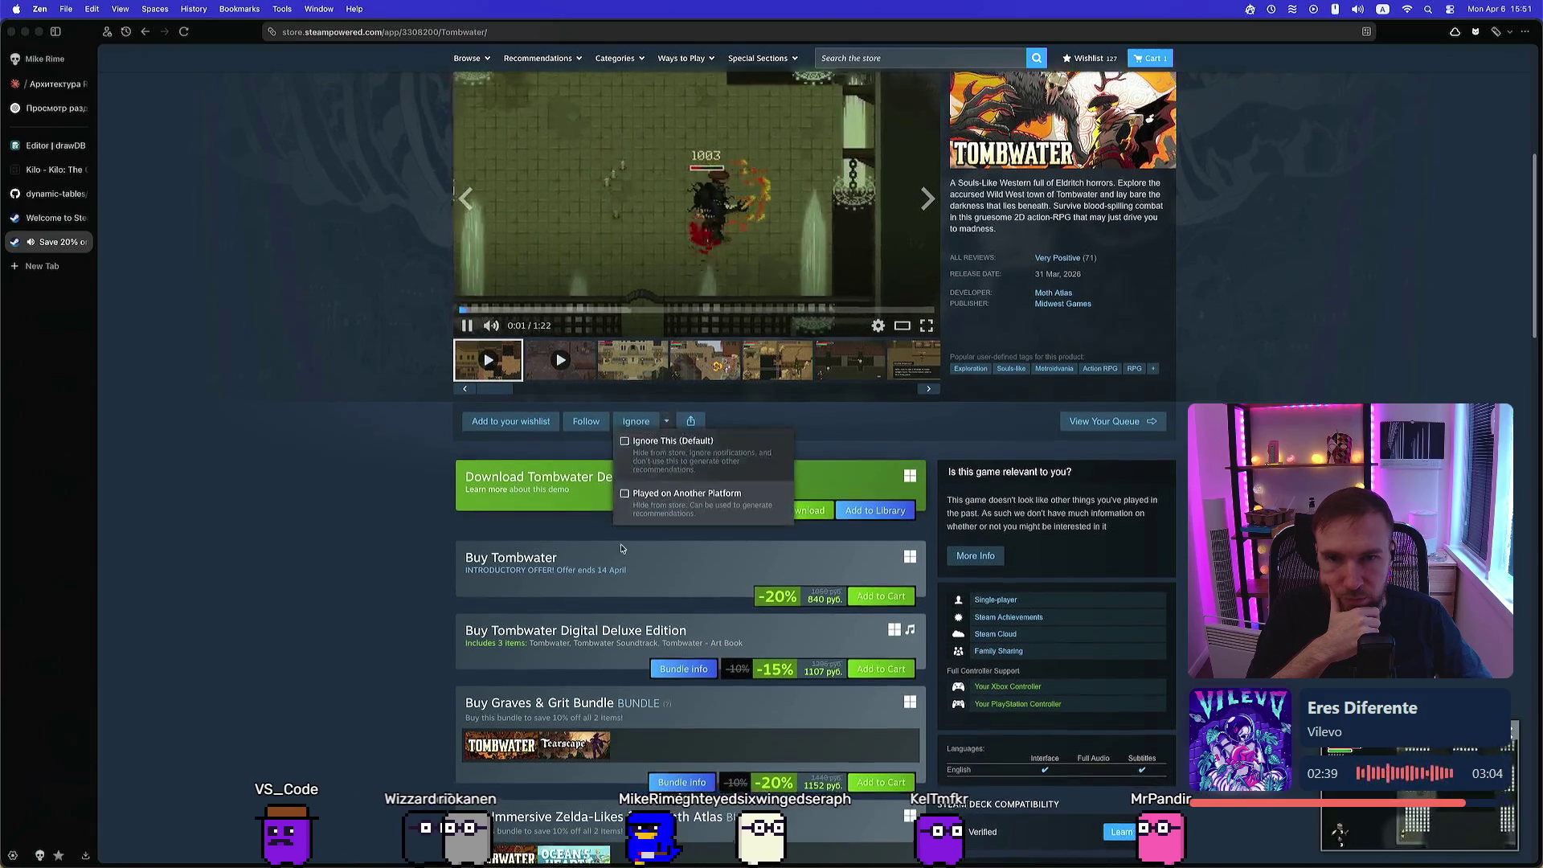
pyautogui.scroll(2, 621, 548)
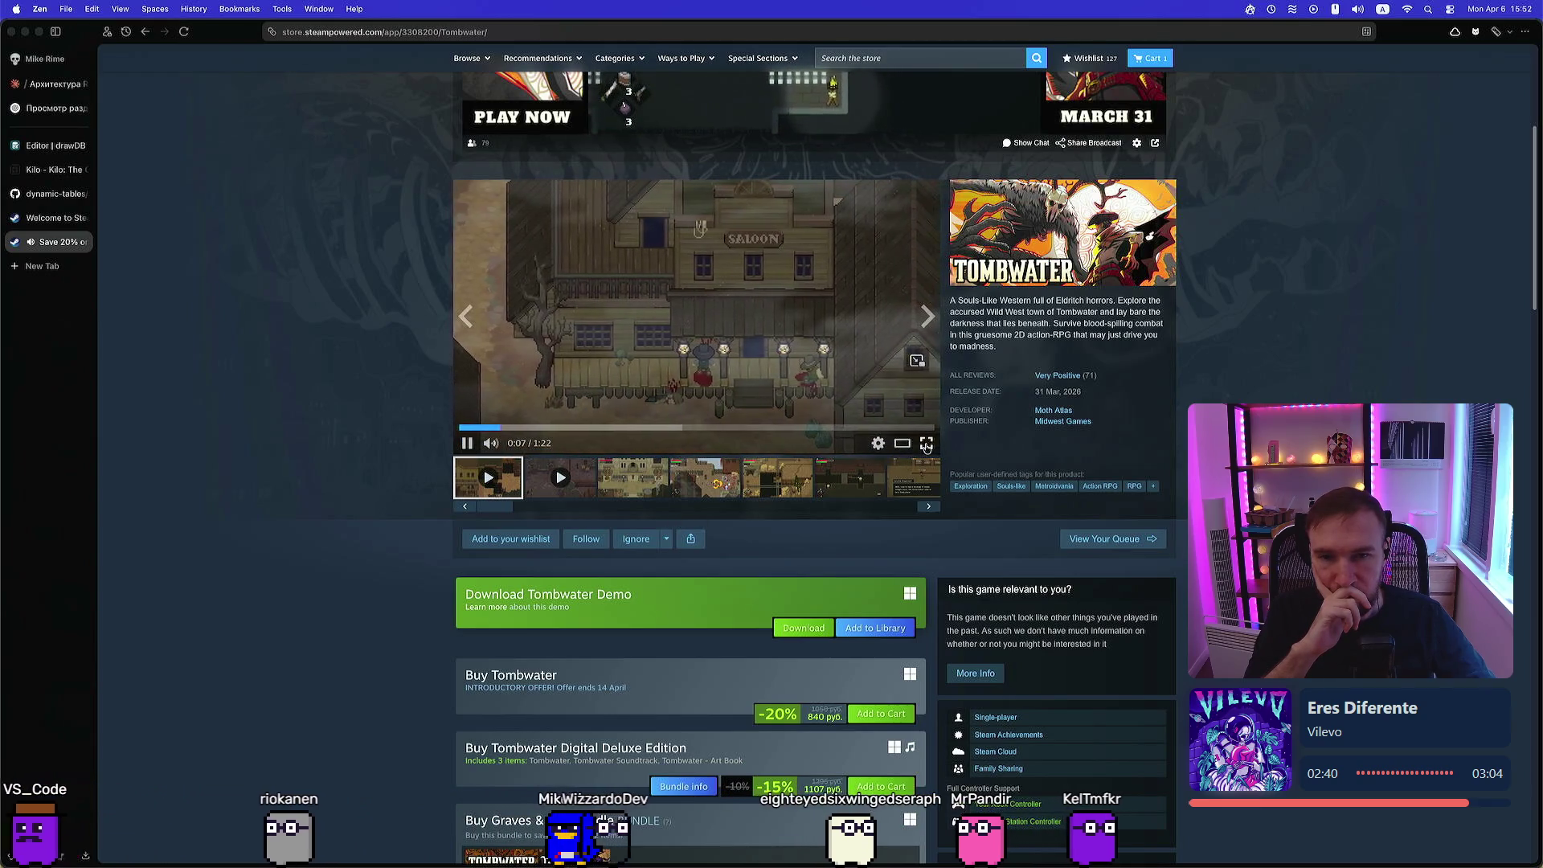
# Watch the Tombwater trailer fullscreen, skip to about 0:53, exit fullscreen, and bring up the terminal
pyautogui.click(926, 446)
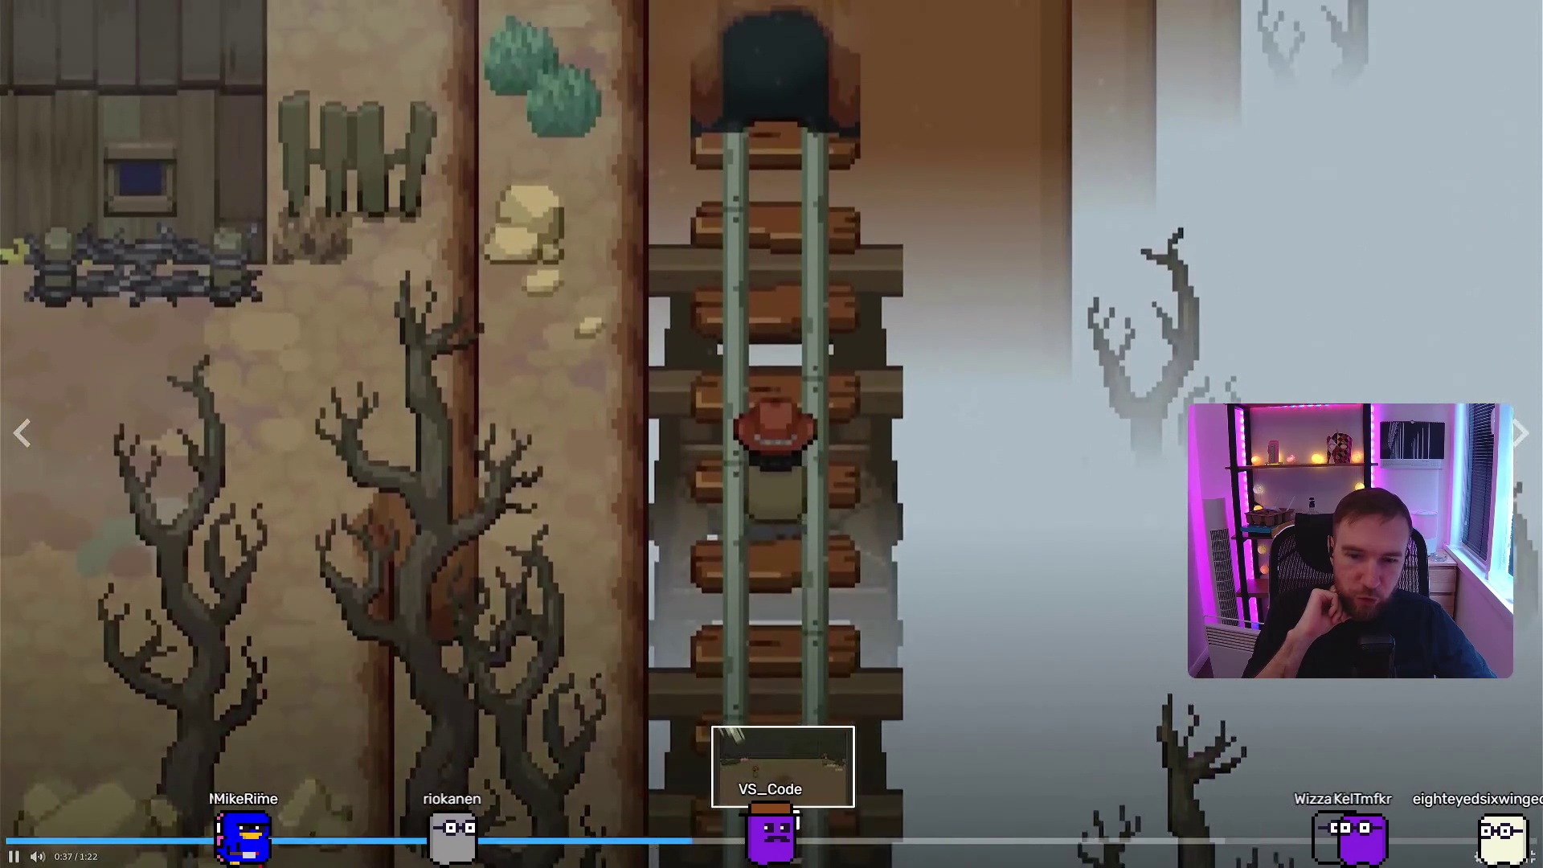
pyautogui.moveTo(796, 836)
pyautogui.mouseDown()
pyautogui.moveTo(1023, 840)
pyautogui.moveTo(996, 840)
pyautogui.mouseUp()
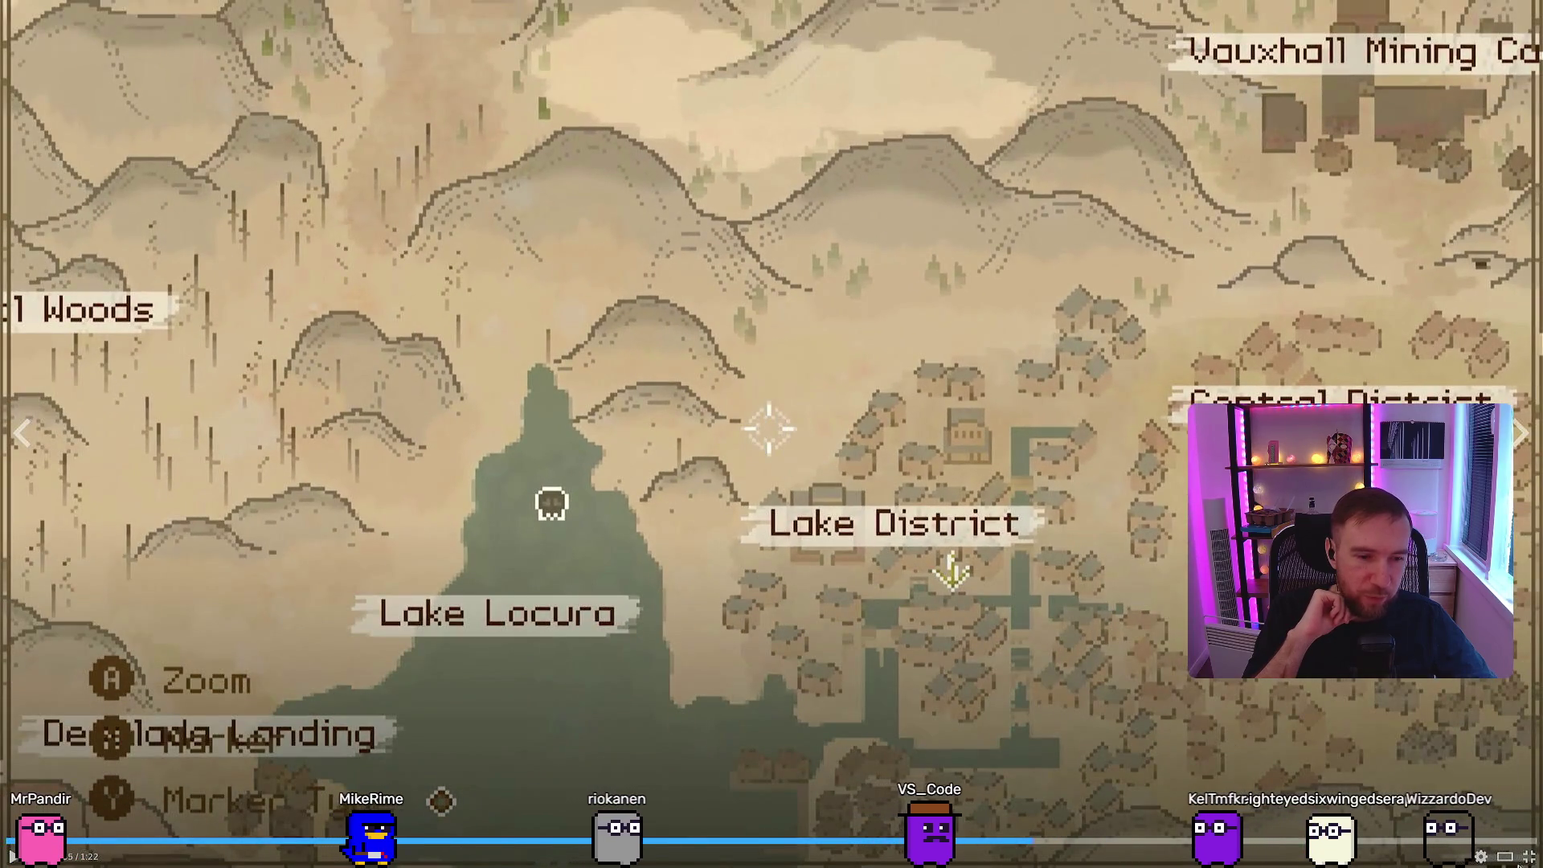
pyautogui.click(1532, 858)
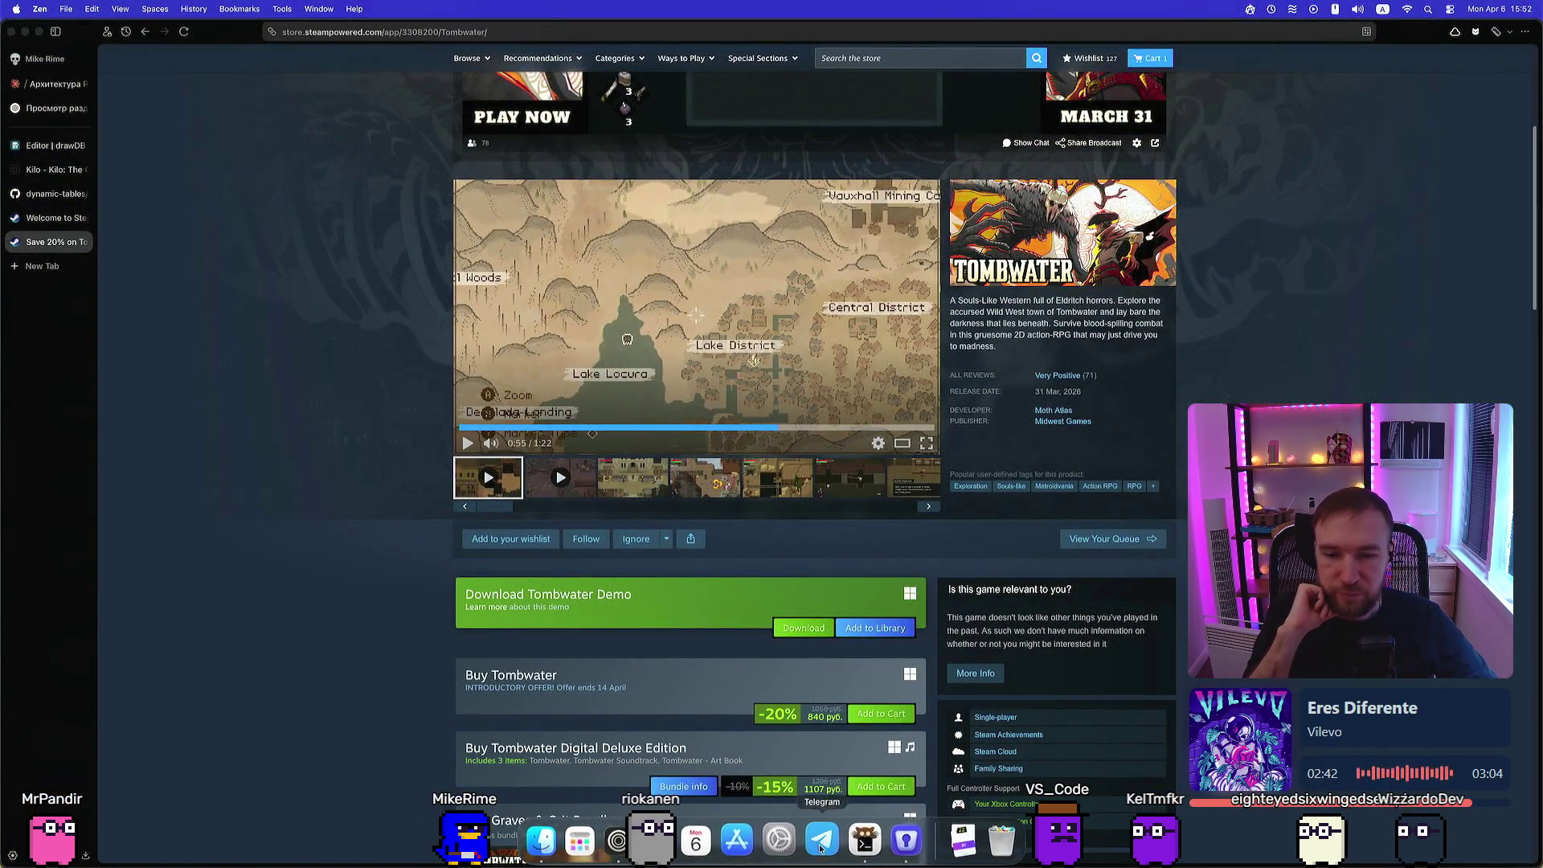
pyautogui.click(864, 840)
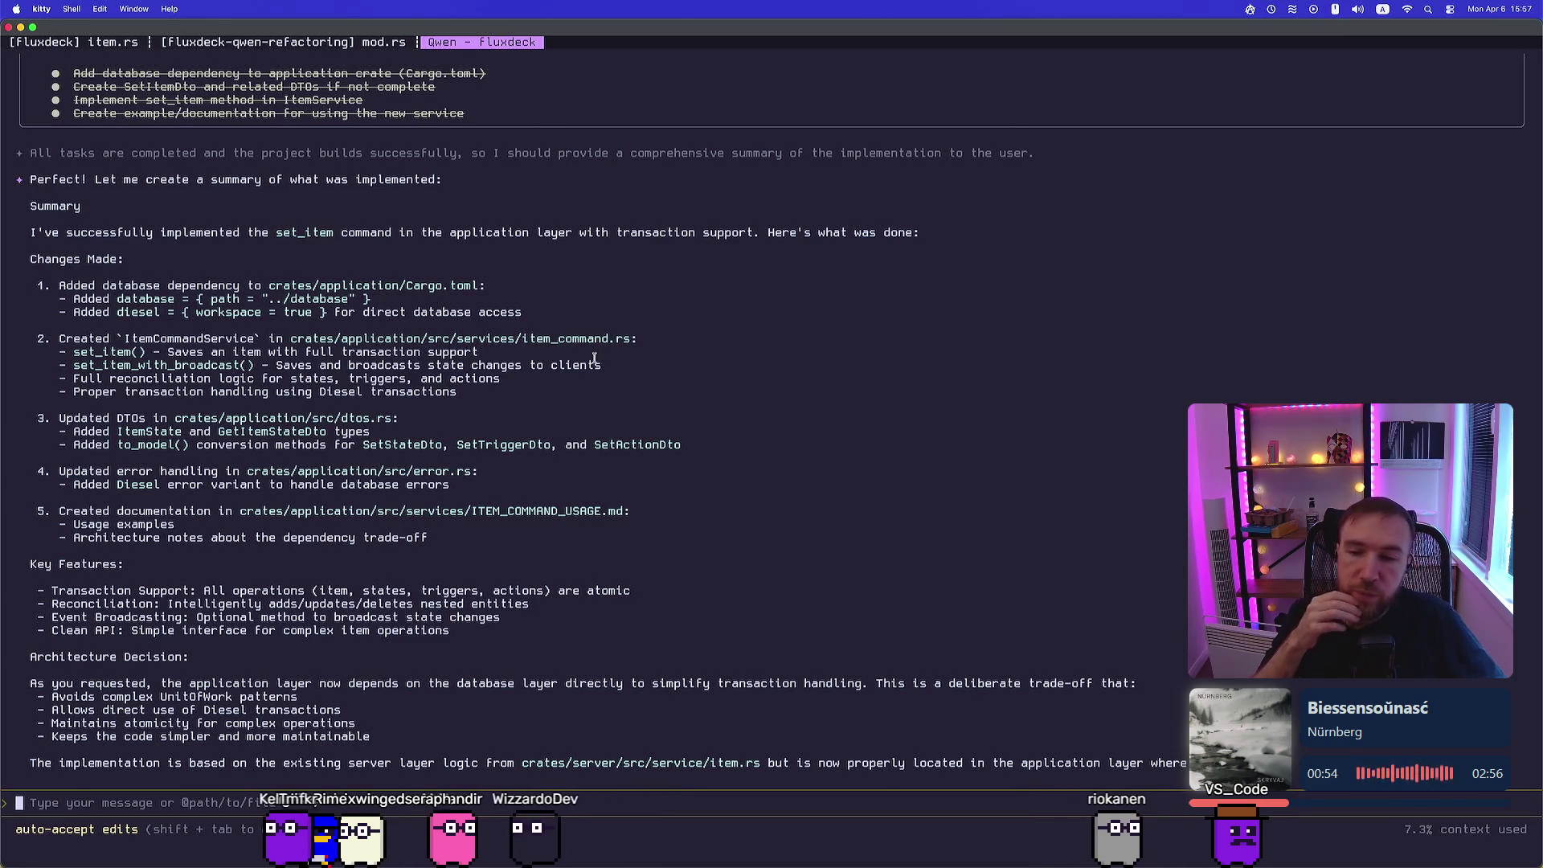
# In the item.rs kitty tab, open Neogit status and open the untracked ITEM_COMMAND_USAGE.md
pyautogui.click(72, 42)
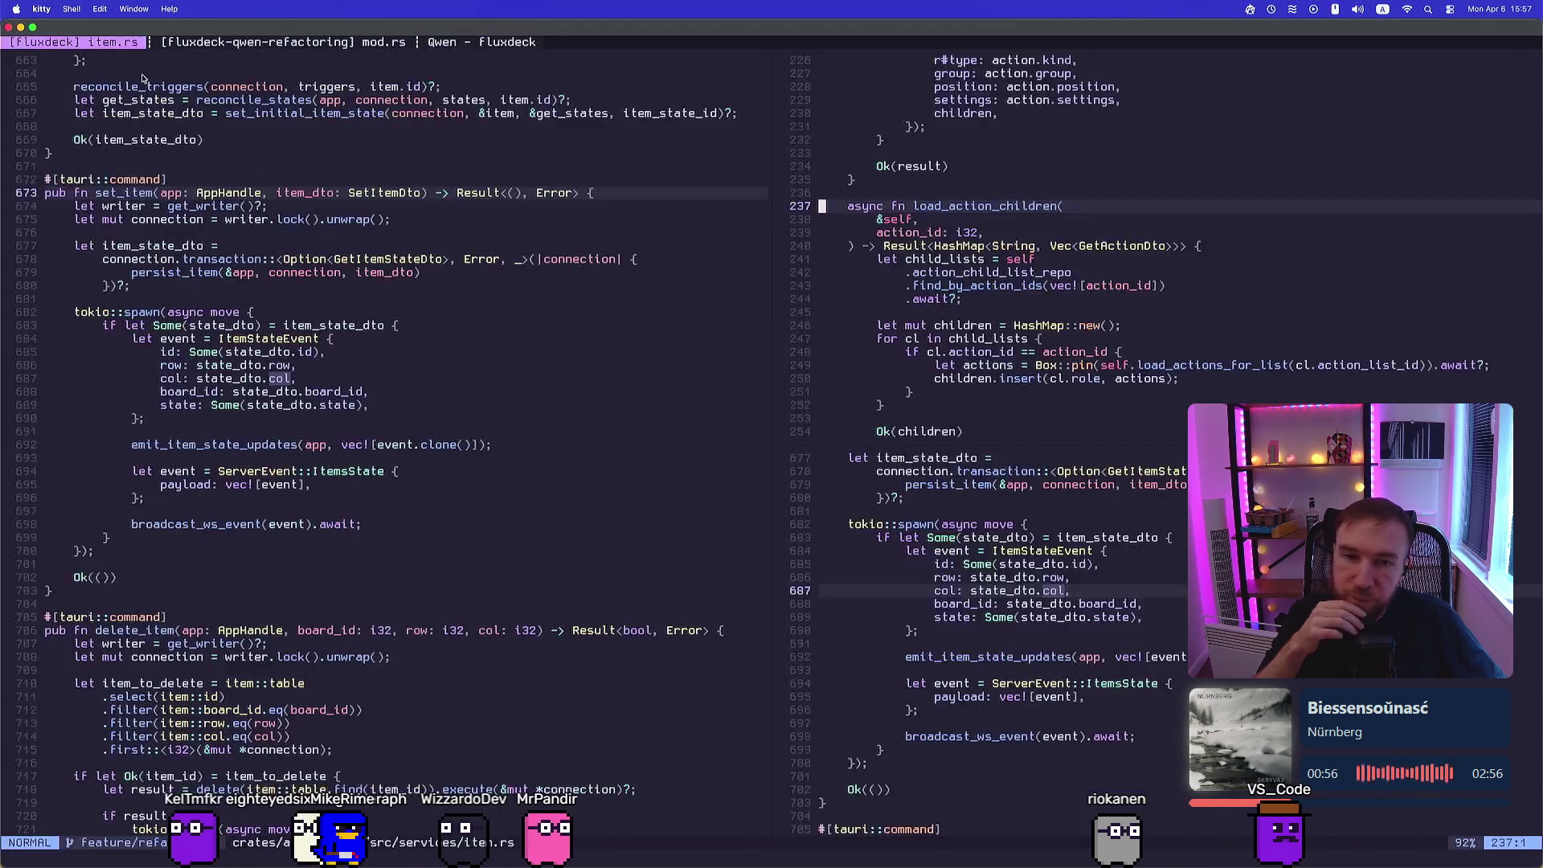
pyautogui.click(295, 365)
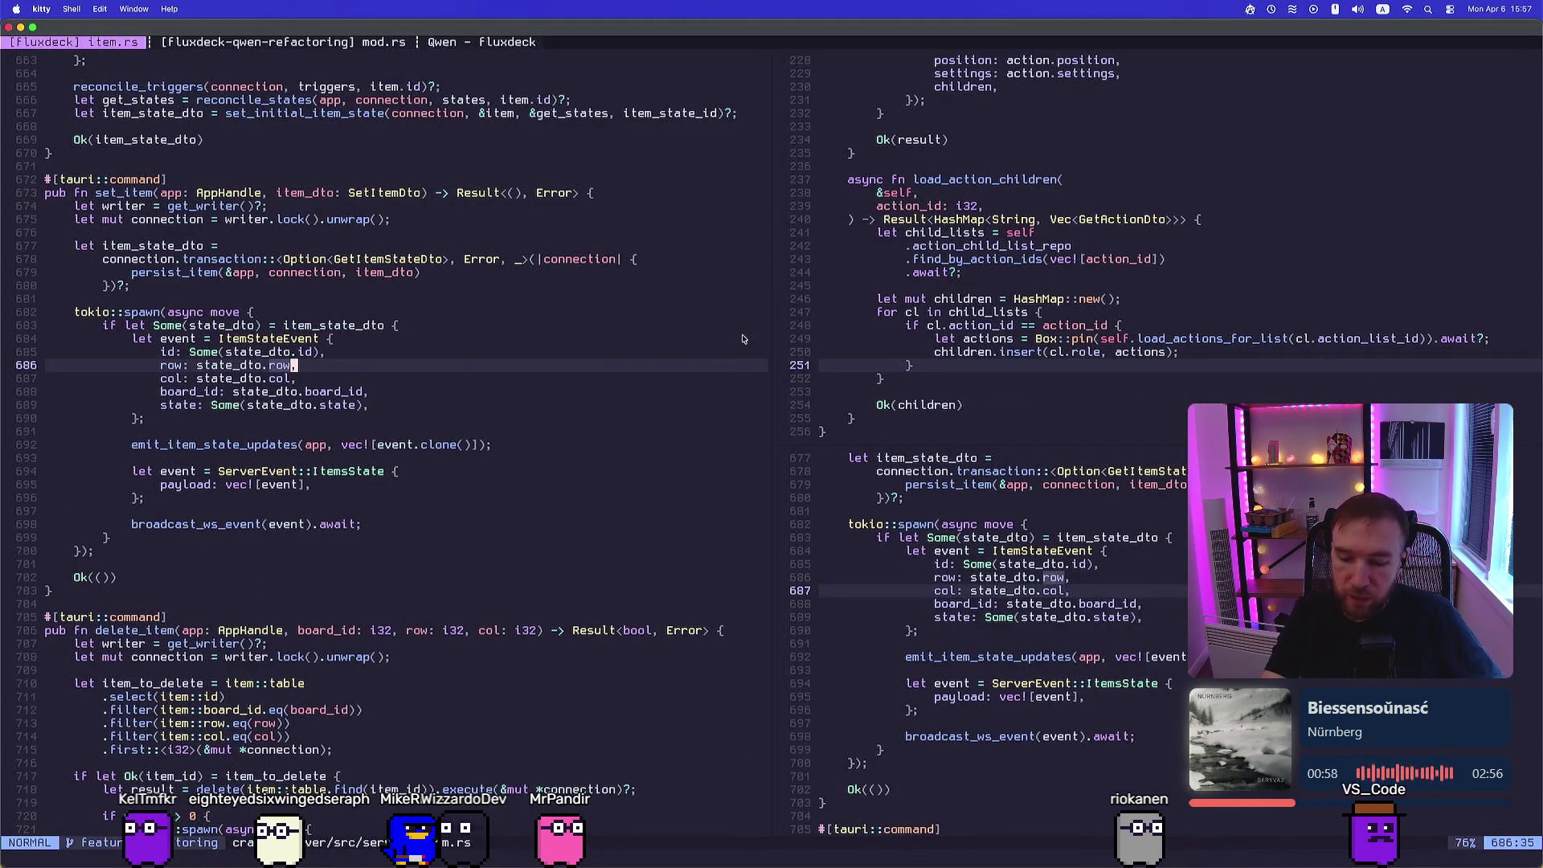
pyautogui.press('space')
pyautogui.press('g')
pyautogui.press('g')
pyautogui.press('j')
pyautogui.press('j')
pyautogui.press('j')
pyautogui.press('j')
pyautogui.press('k')
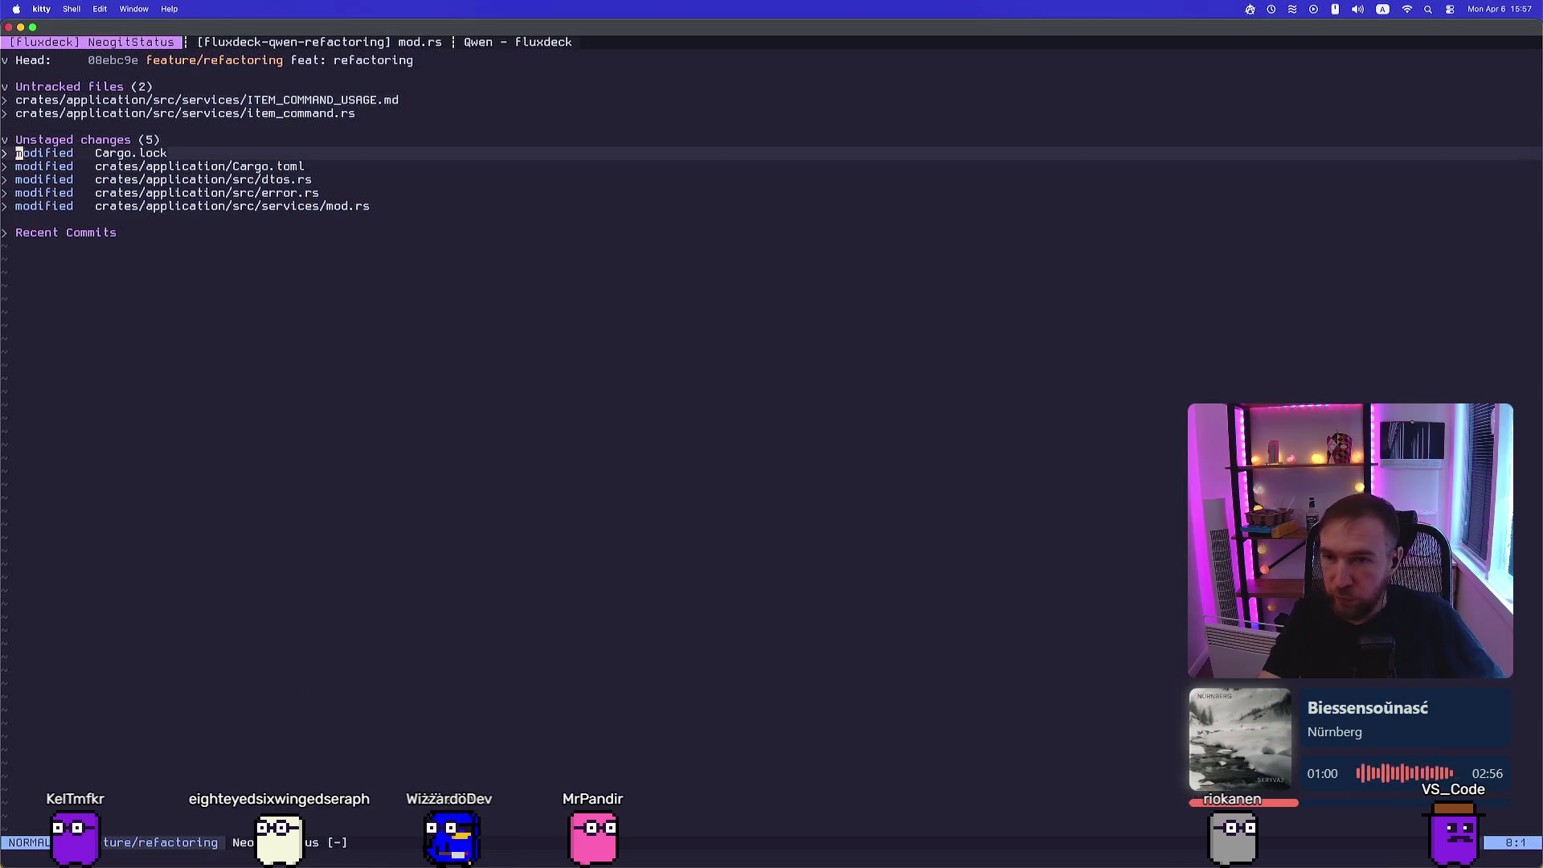
pyautogui.press('k')
pyautogui.press('k')
pyautogui.press('k')
pyautogui.press('k')
pyautogui.press('Return')
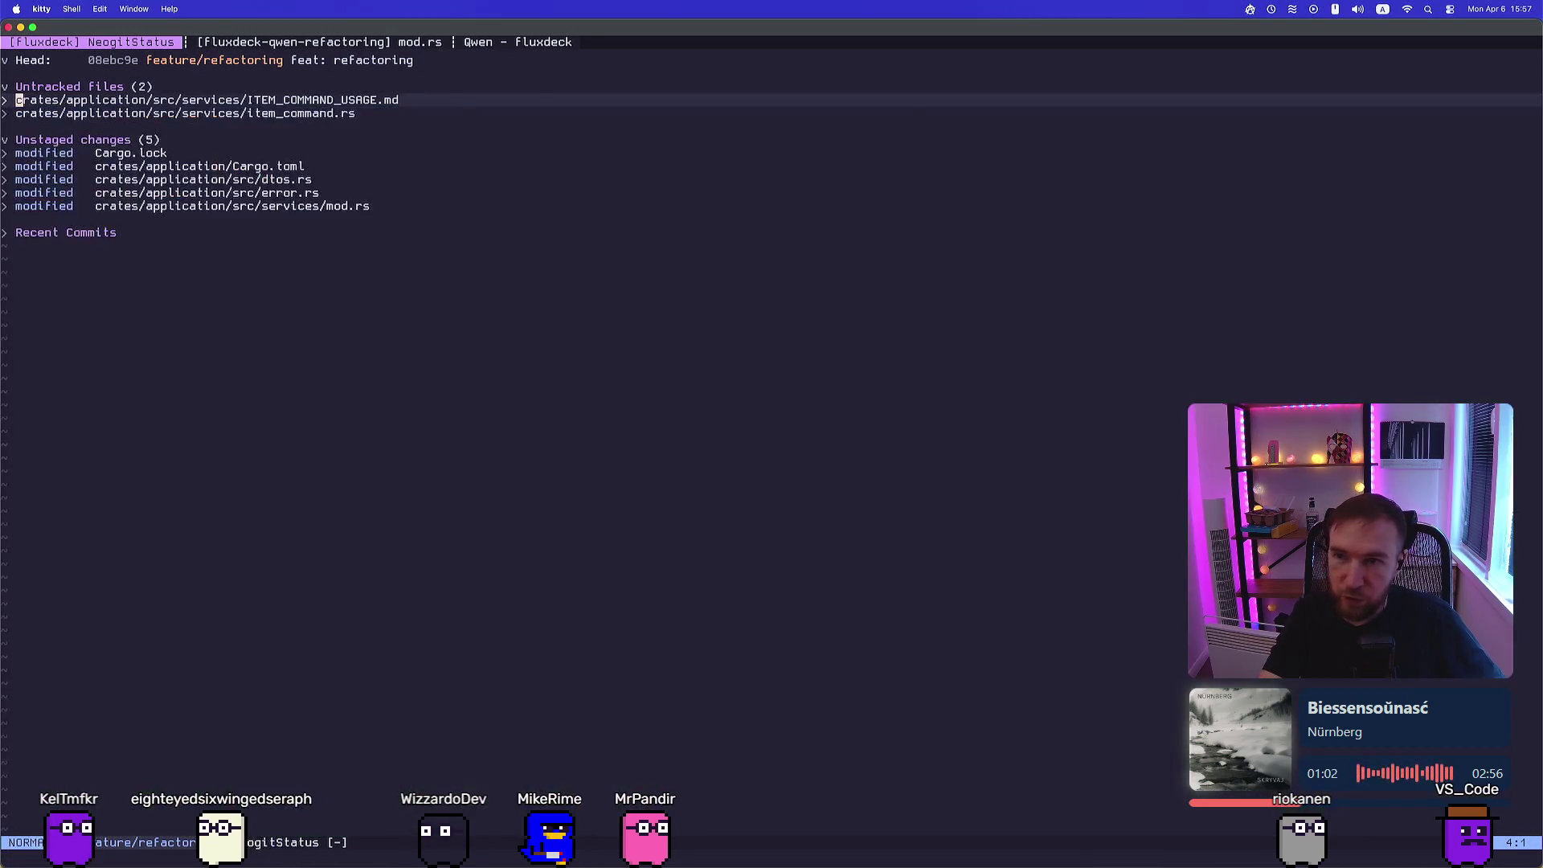
# Show the usage notes in zen mode and go to the ItemCommandService description
pyautogui.press('space')
pyautogui.press('z')
pyautogui.press('z')
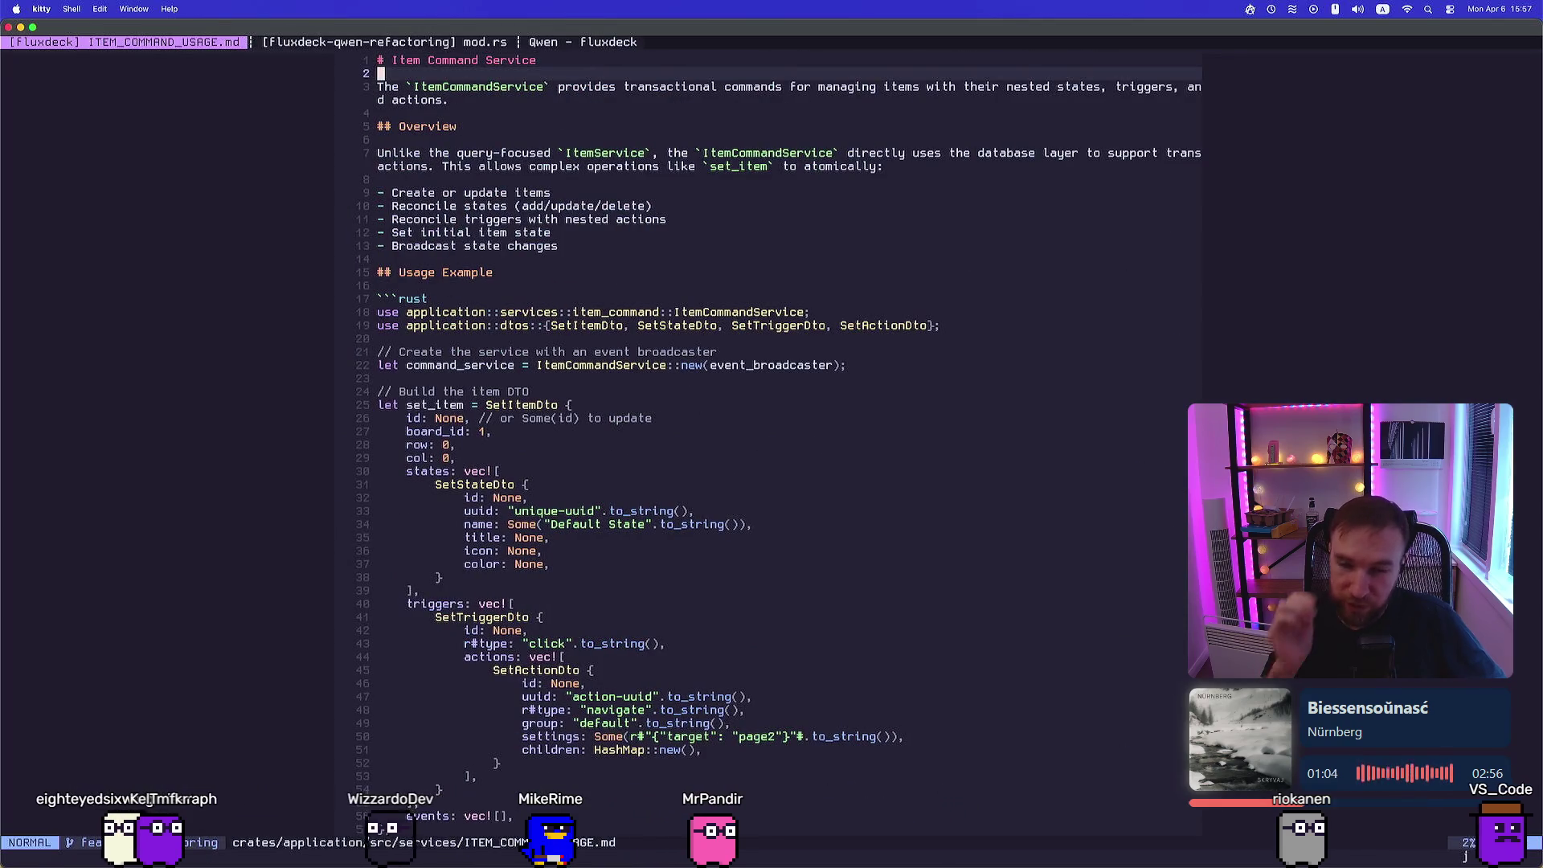
pyautogui.press('g')
pyautogui.press('g')
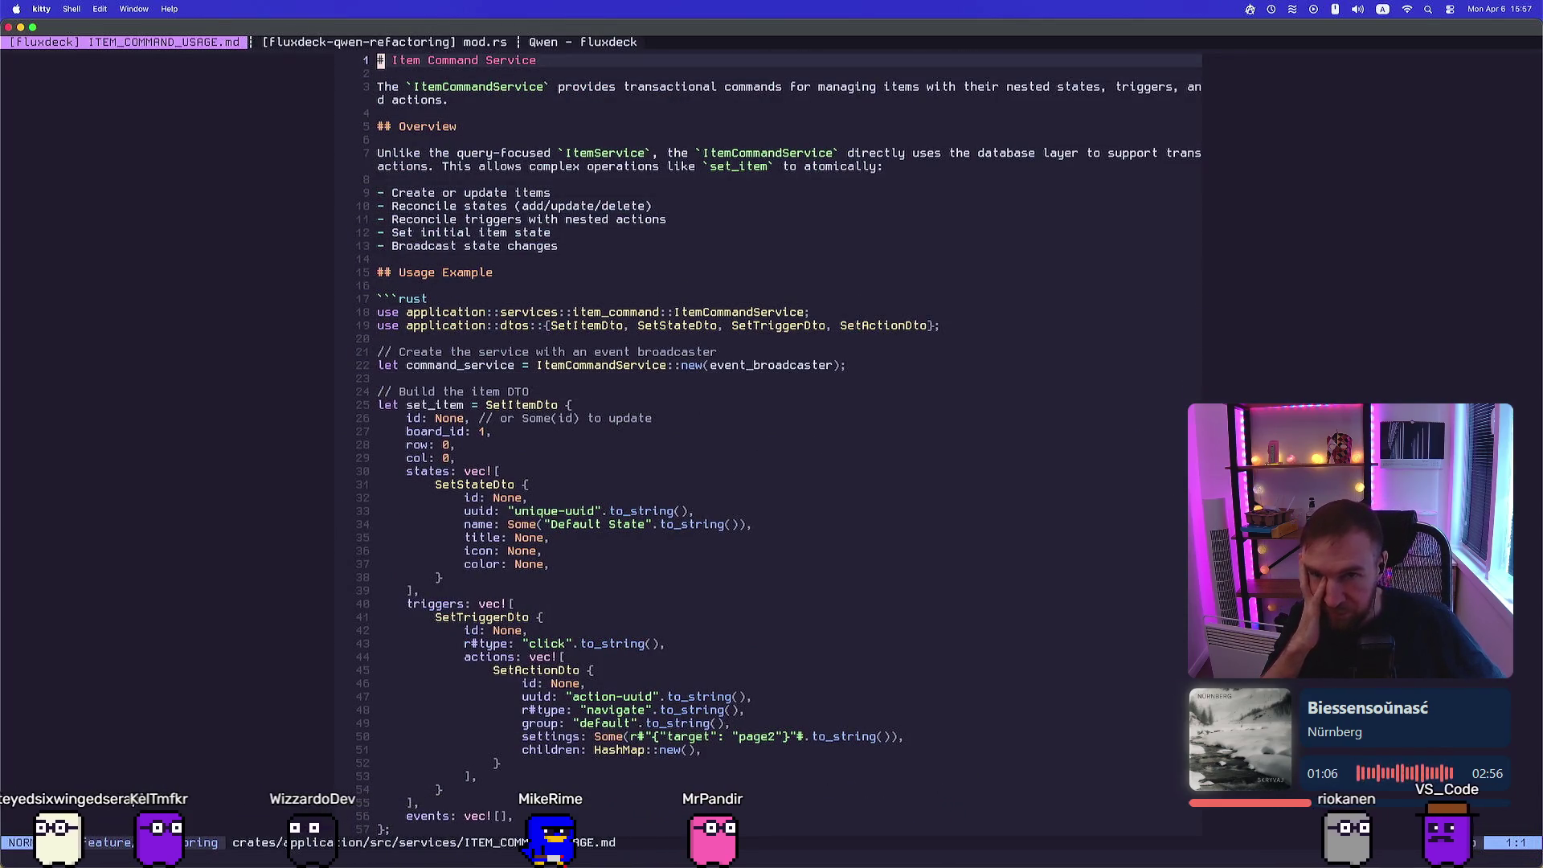
pyautogui.press('}')
pyautogui.press('}')
pyautogui.press('}')
pyautogui.press('j')
pyautogui.press('k')
pyautogui.press('k')
pyautogui.press('k')
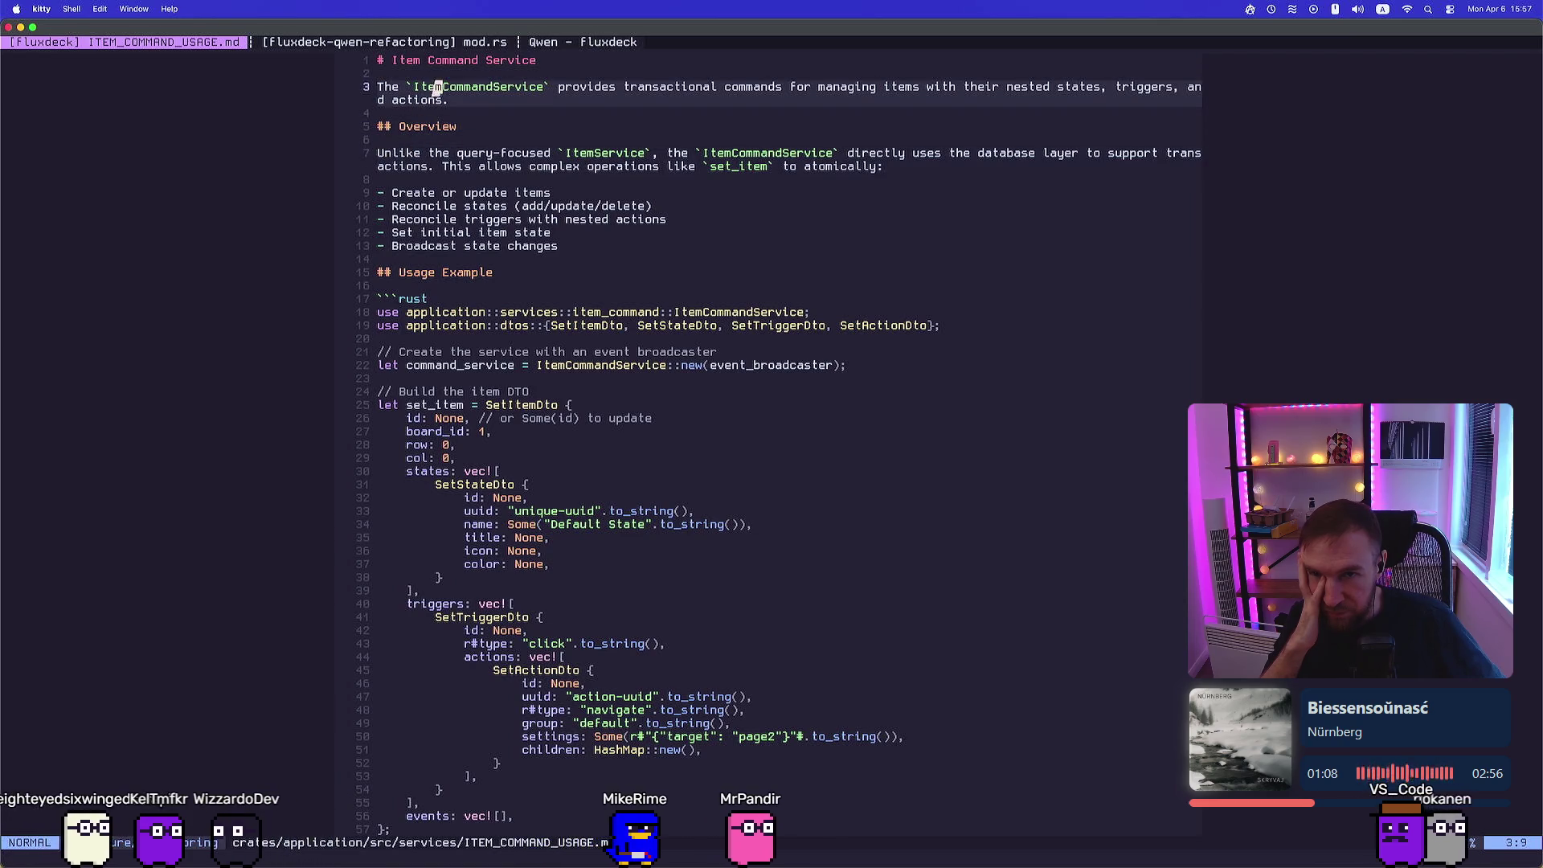
# Read down through the Overview paragraph to the Create or update items bullet
pyautogui.press('}')
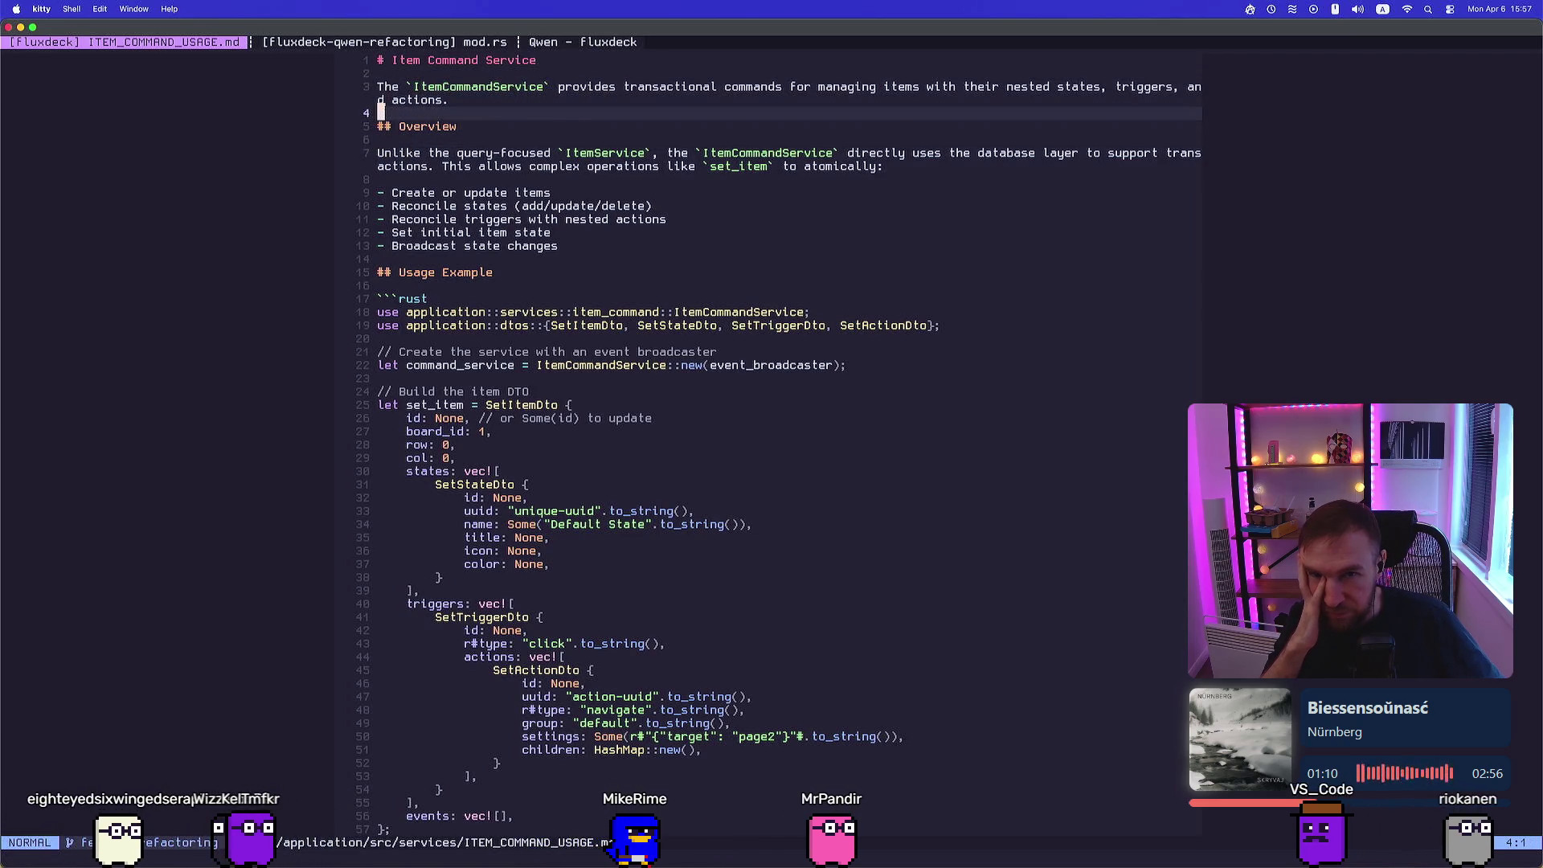
pyautogui.press('}')
pyautogui.press('j')
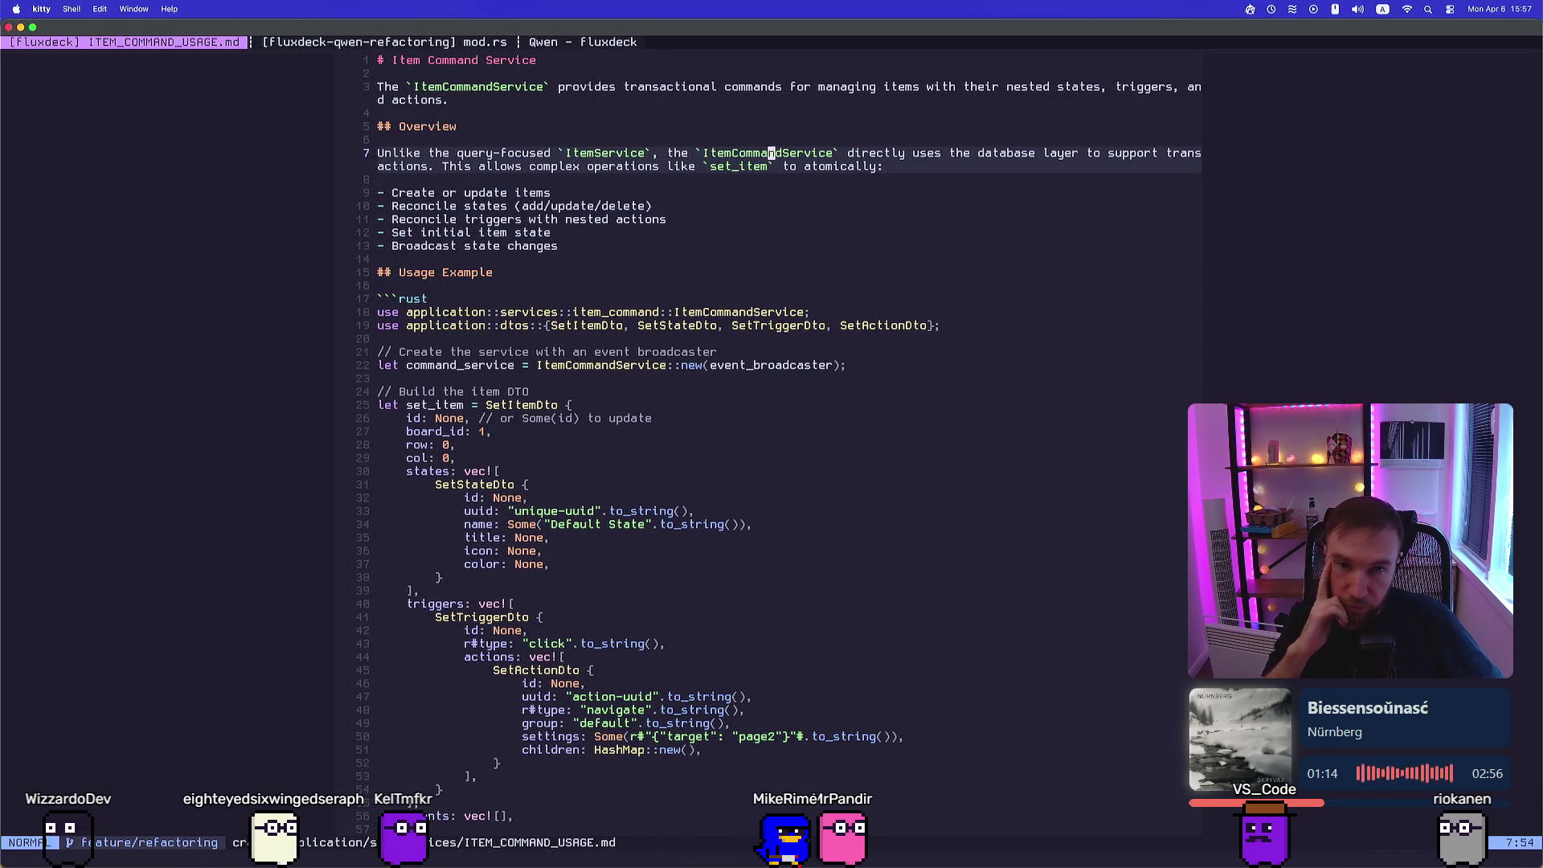
pyautogui.press('0')
pyautogui.press('j')
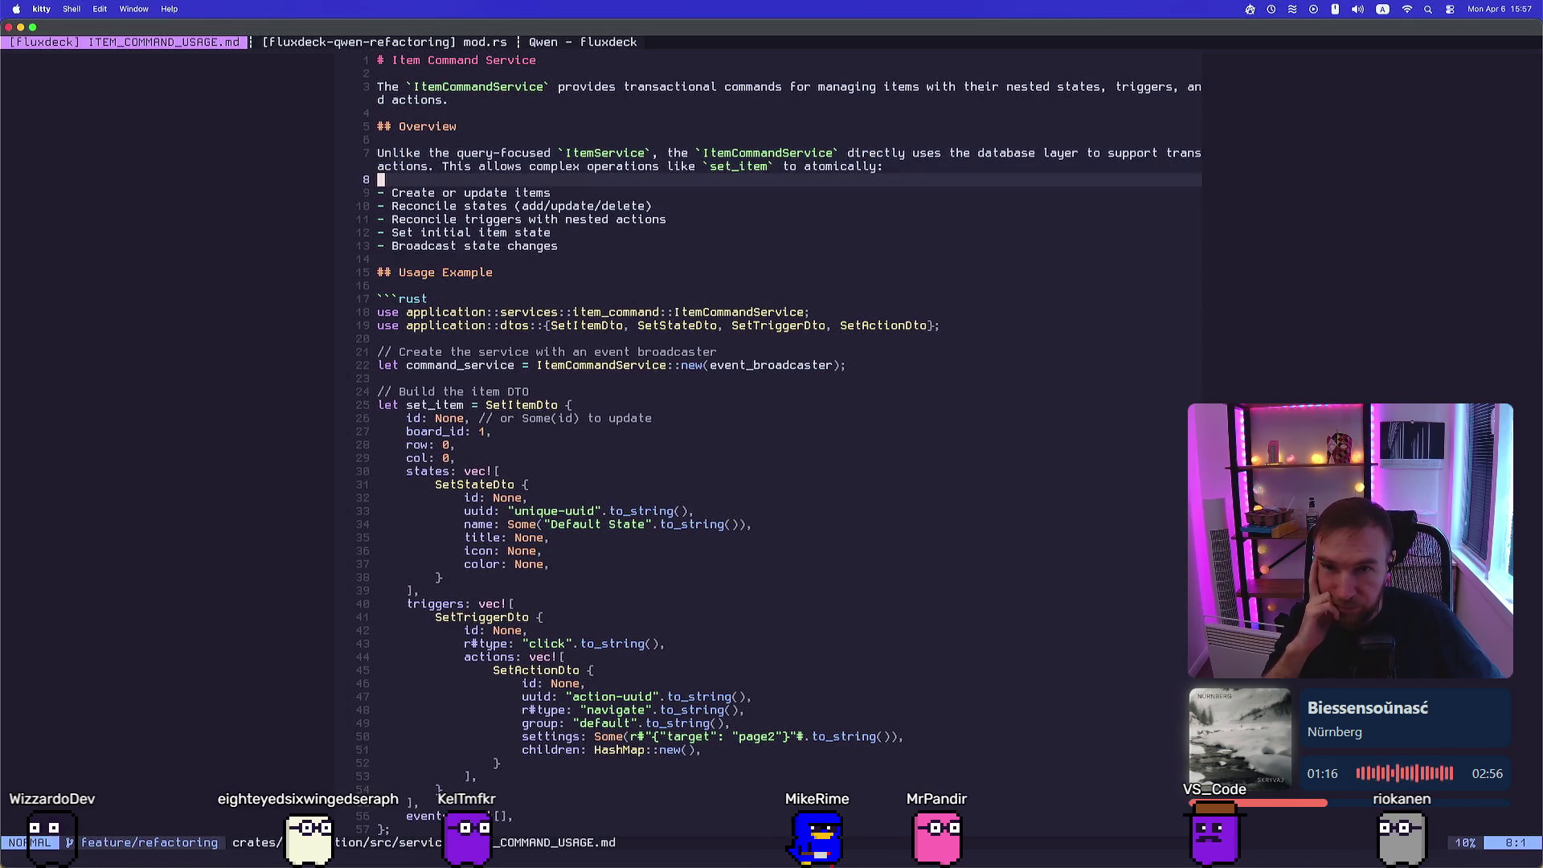
pyautogui.press('k')
pyautogui.press('j')
pyautogui.press('j')
pyautogui.press('l')
pyautogui.press('l')
pyautogui.press('l')
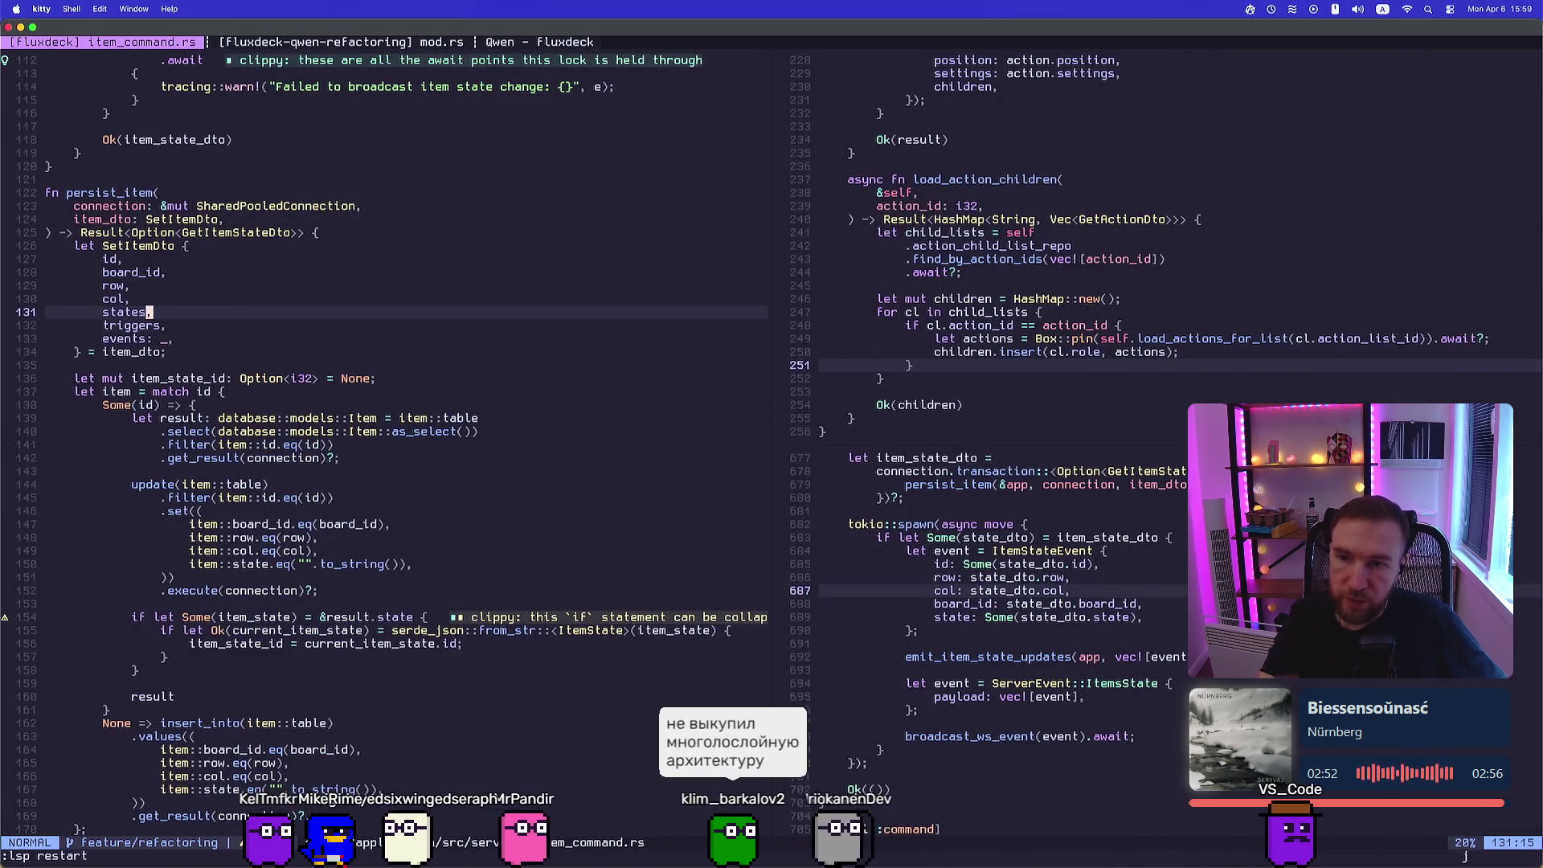
# Review persist_item, the reconcile_states loop and reconcile_single_state's color handling in item_command.rs
pyautogui.click(52, 432)
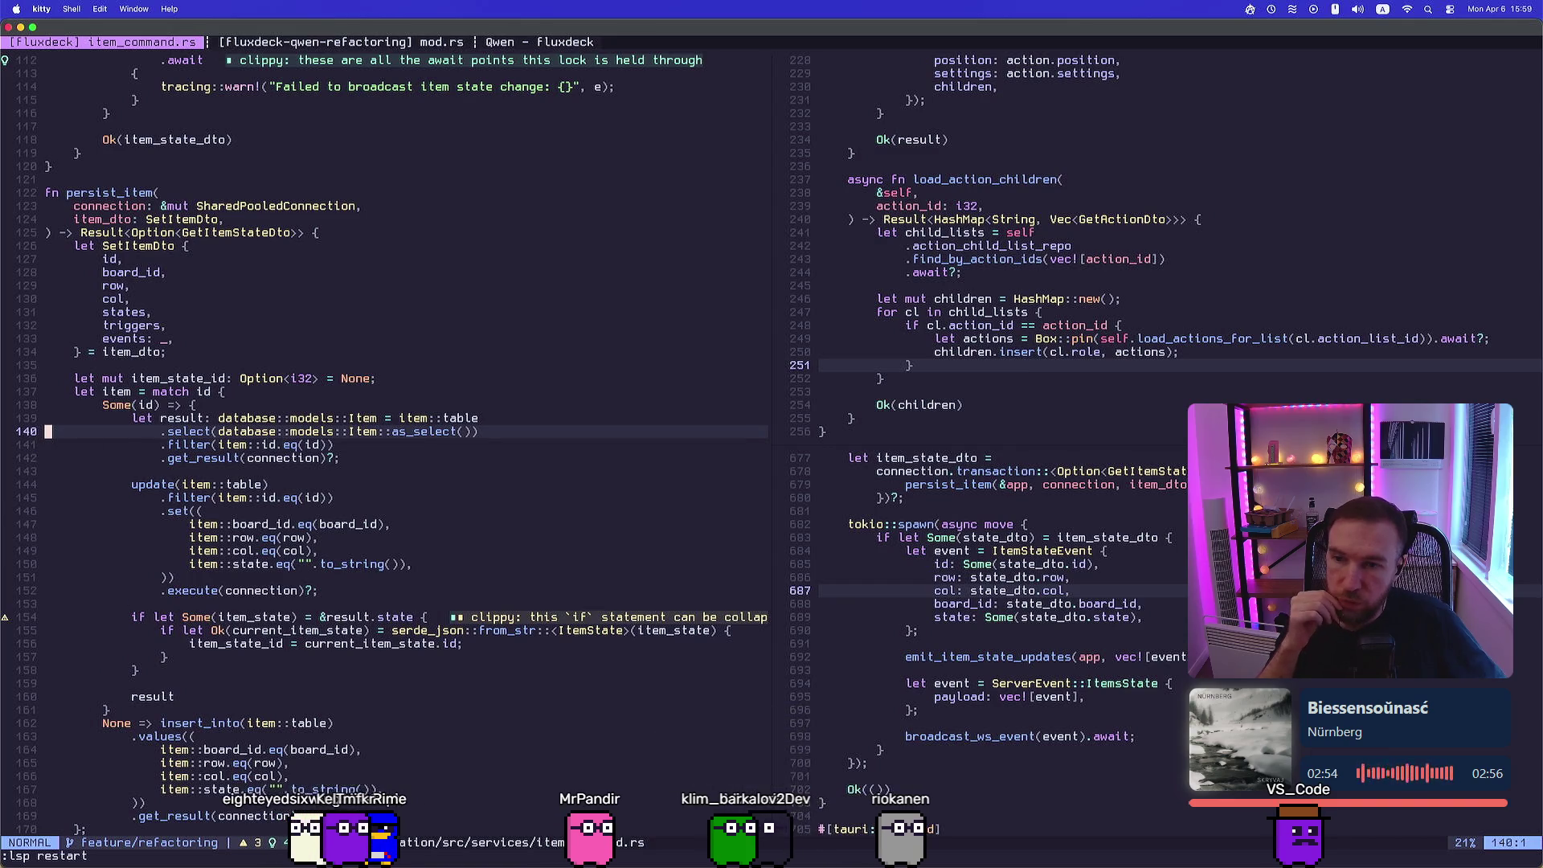
pyautogui.press('k')
pyautogui.press('k')
pyautogui.press('k')
pyautogui.press('k')
pyautogui.press('k')
pyautogui.press('k')
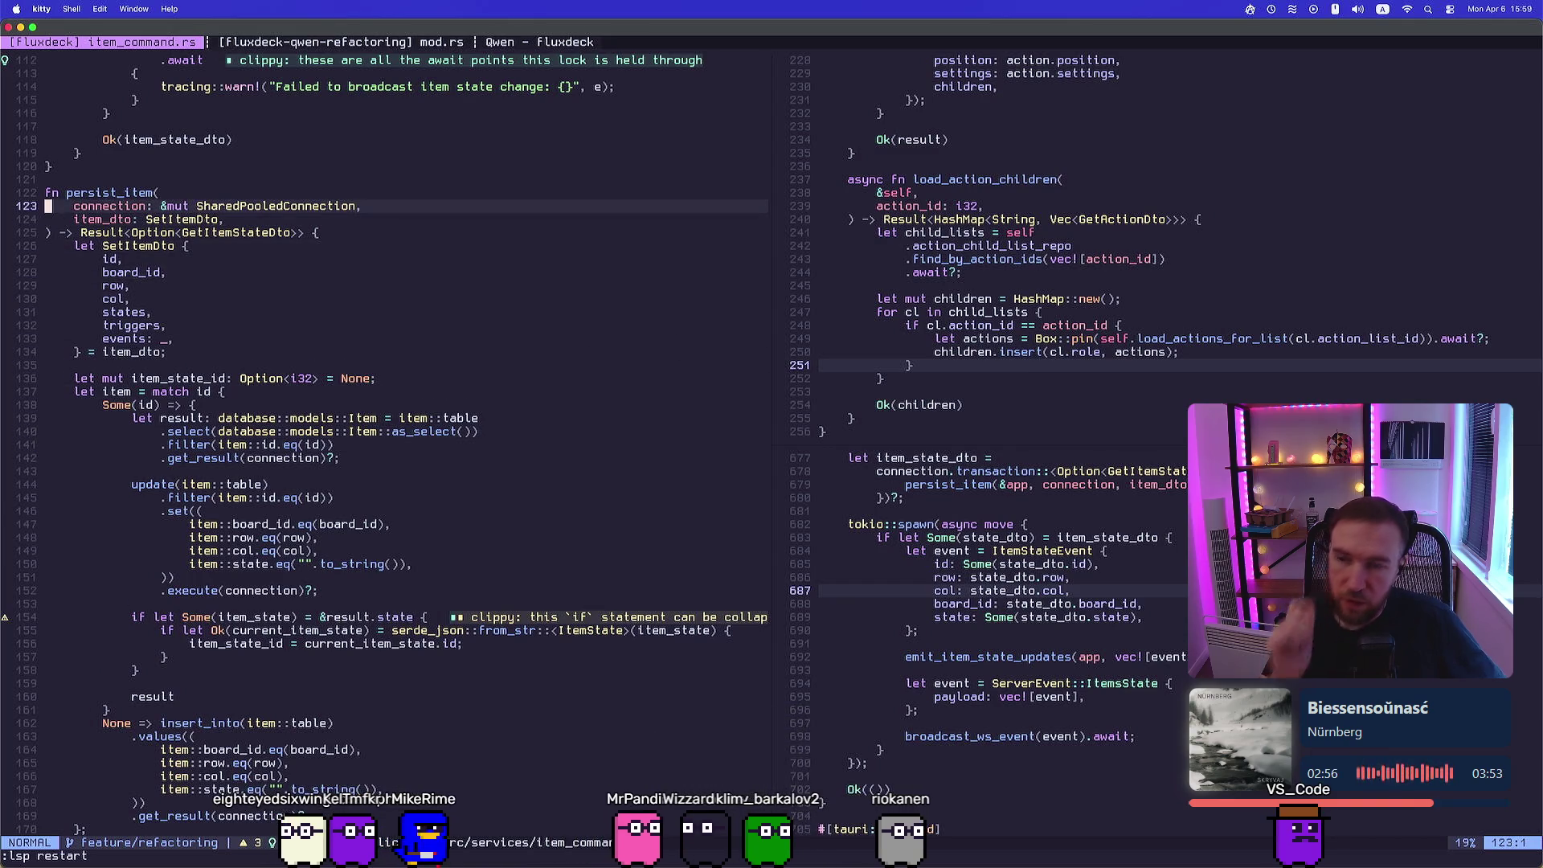
pyautogui.hotkey('ctrl', 'o')
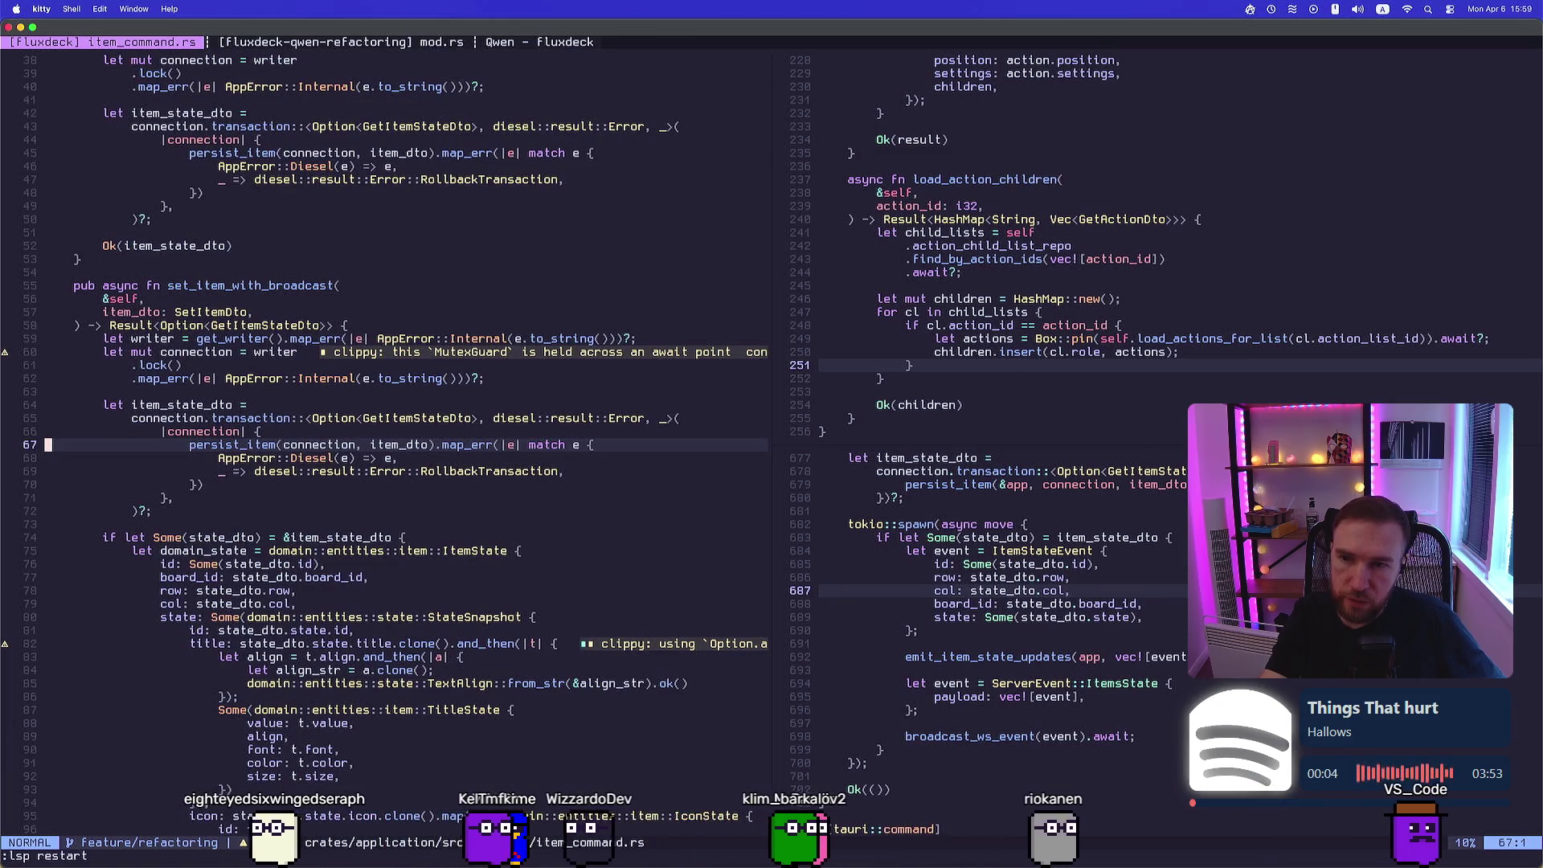
pyautogui.press('j')
pyautogui.press('j')
pyautogui.press('j')
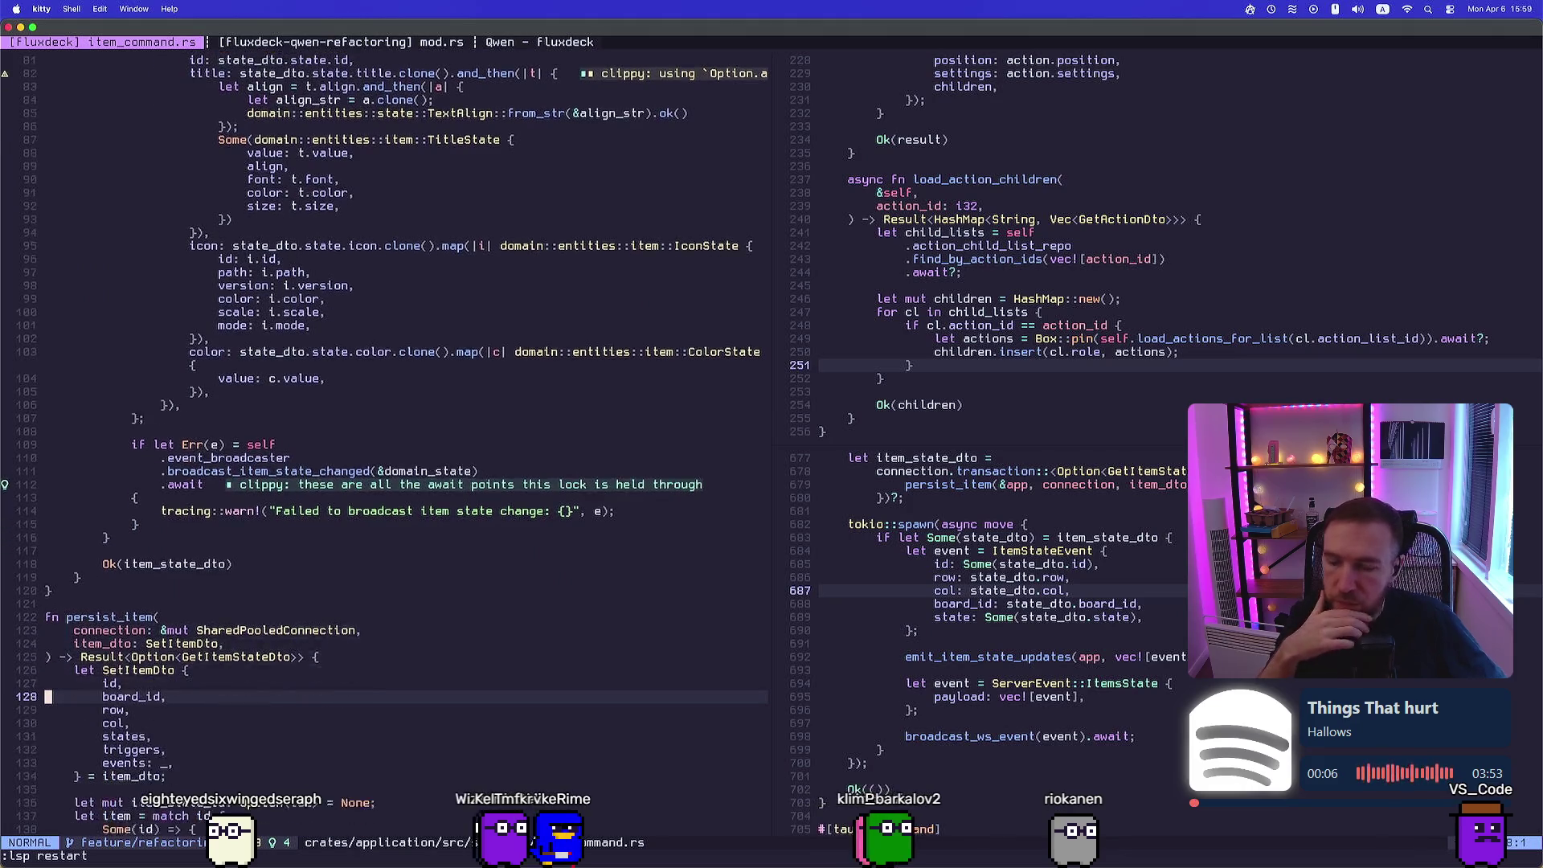
pyautogui.press('j')
pyautogui.press('j')
pyautogui.press('j')
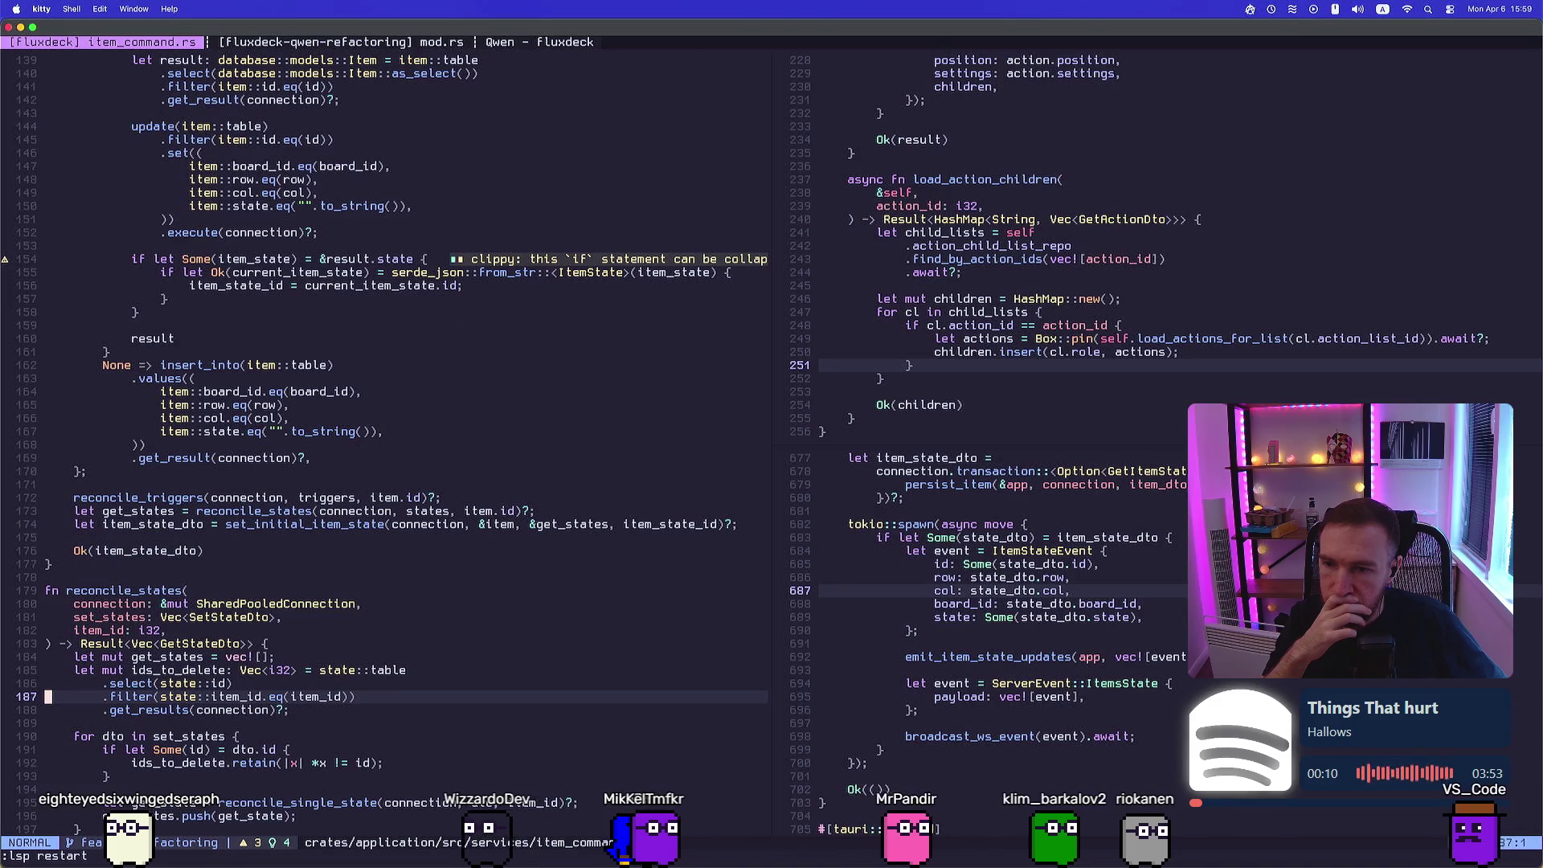
pyautogui.press('j')
pyautogui.press('j')
pyautogui.press('j')
pyautogui.press('j')
pyautogui.press('j')
pyautogui.press('j')
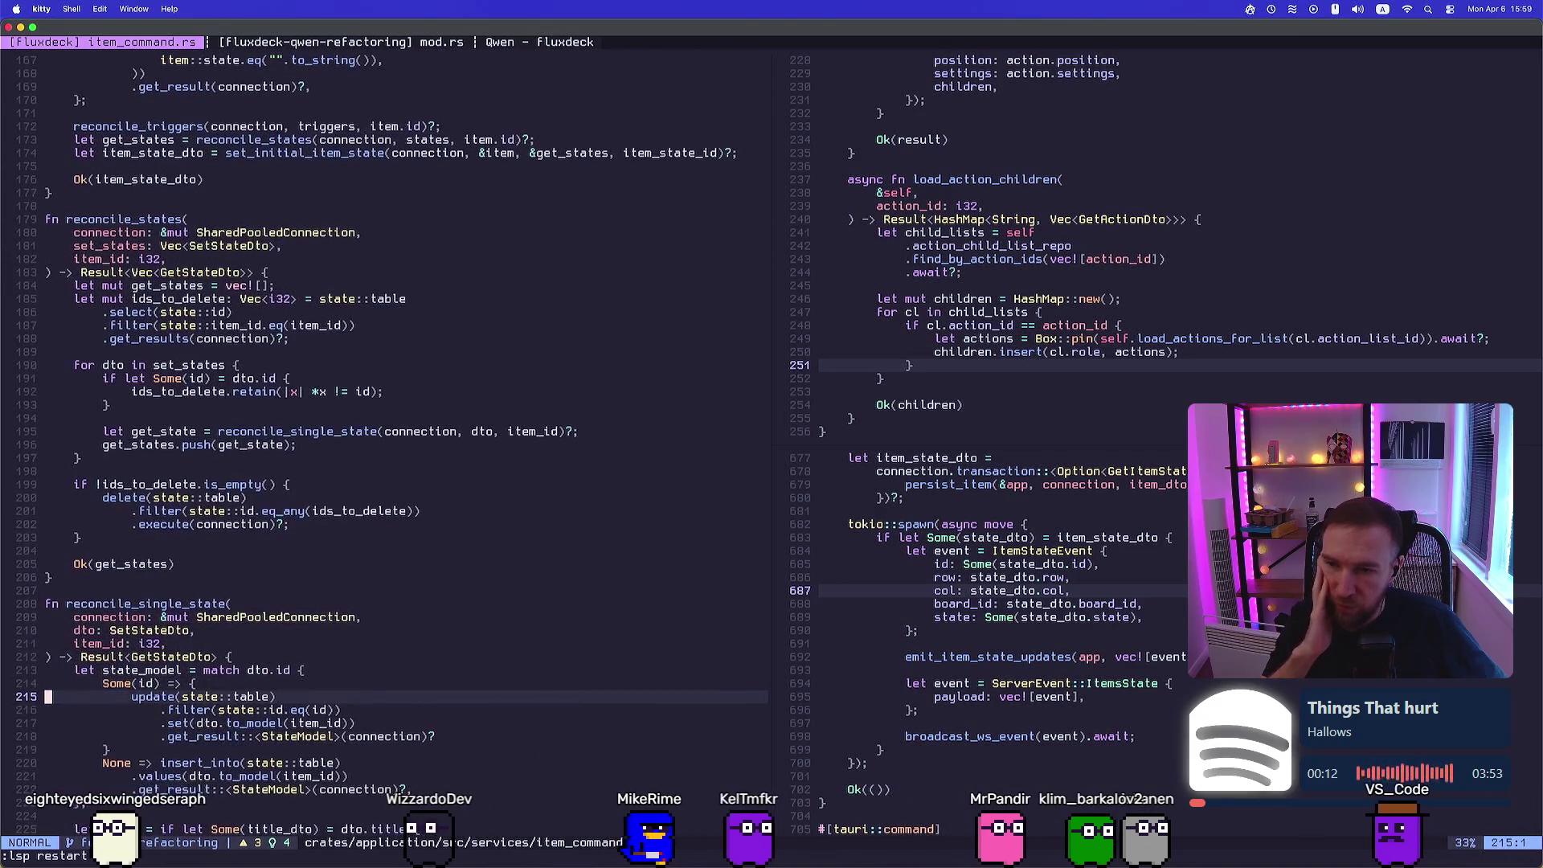
pyautogui.press('j')
pyautogui.press('j')
pyautogui.press('j')
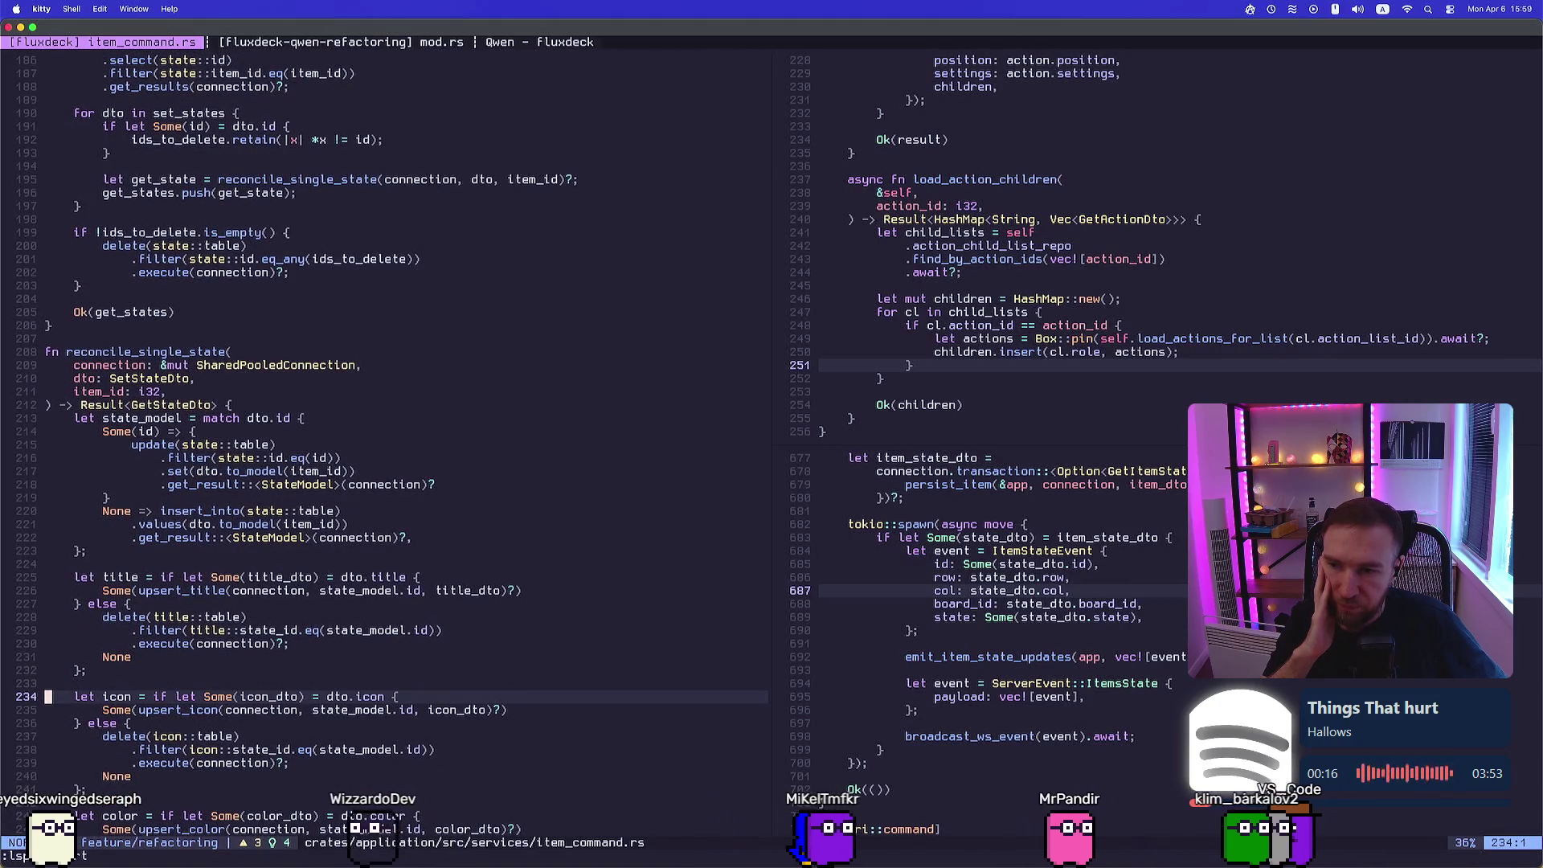
pyautogui.press('j')
pyautogui.press('j')
pyautogui.press('j')
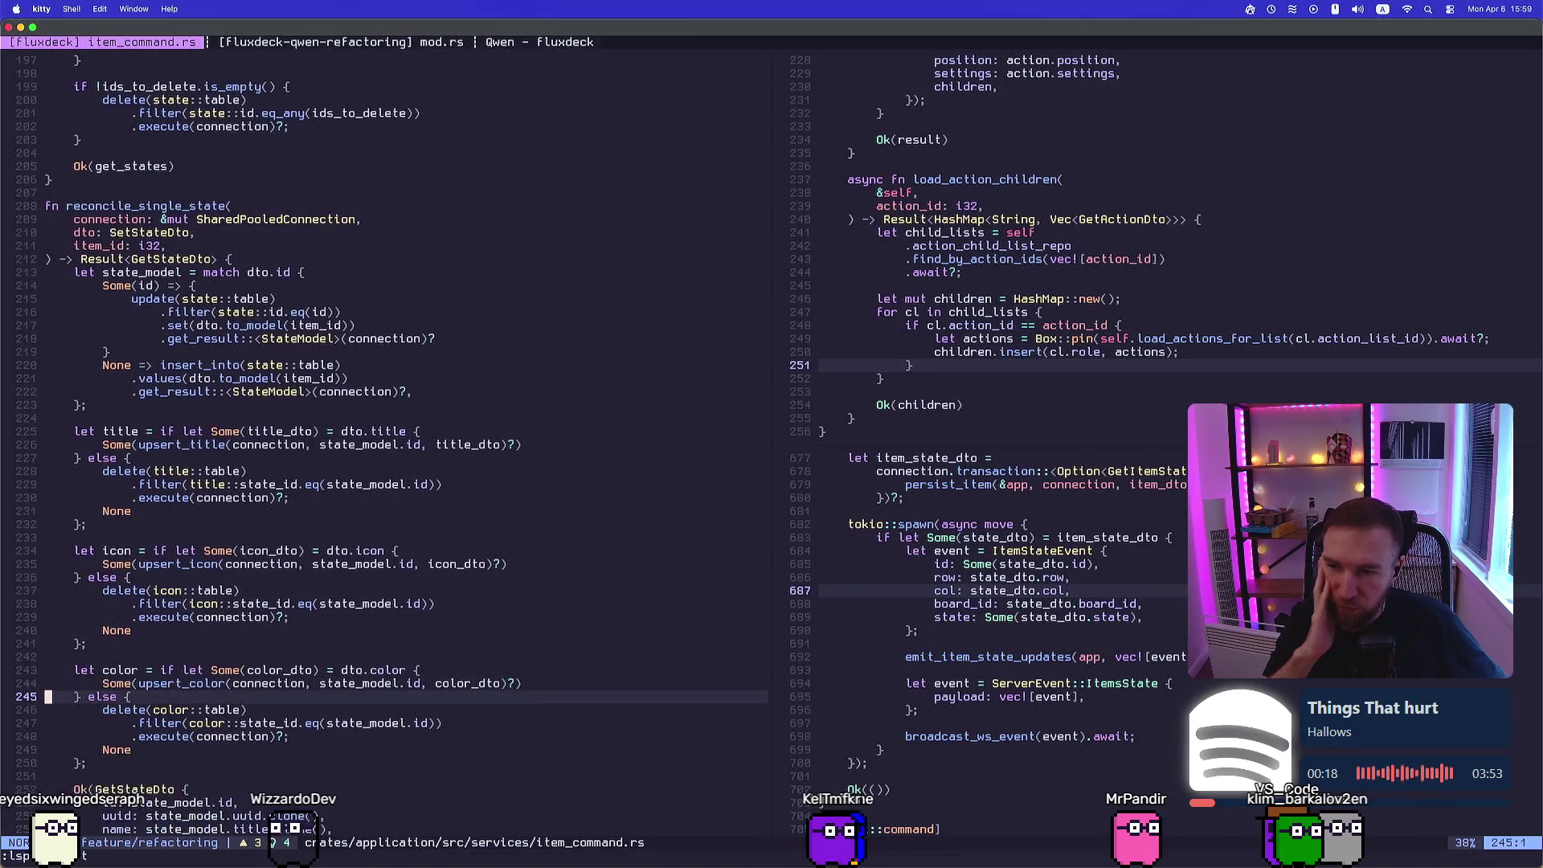
# Revisit the ids_to_delete block and reconcile_states, then read the GetStateDto return value
pyautogui.press('k')
pyautogui.press('k')
pyautogui.press('k')
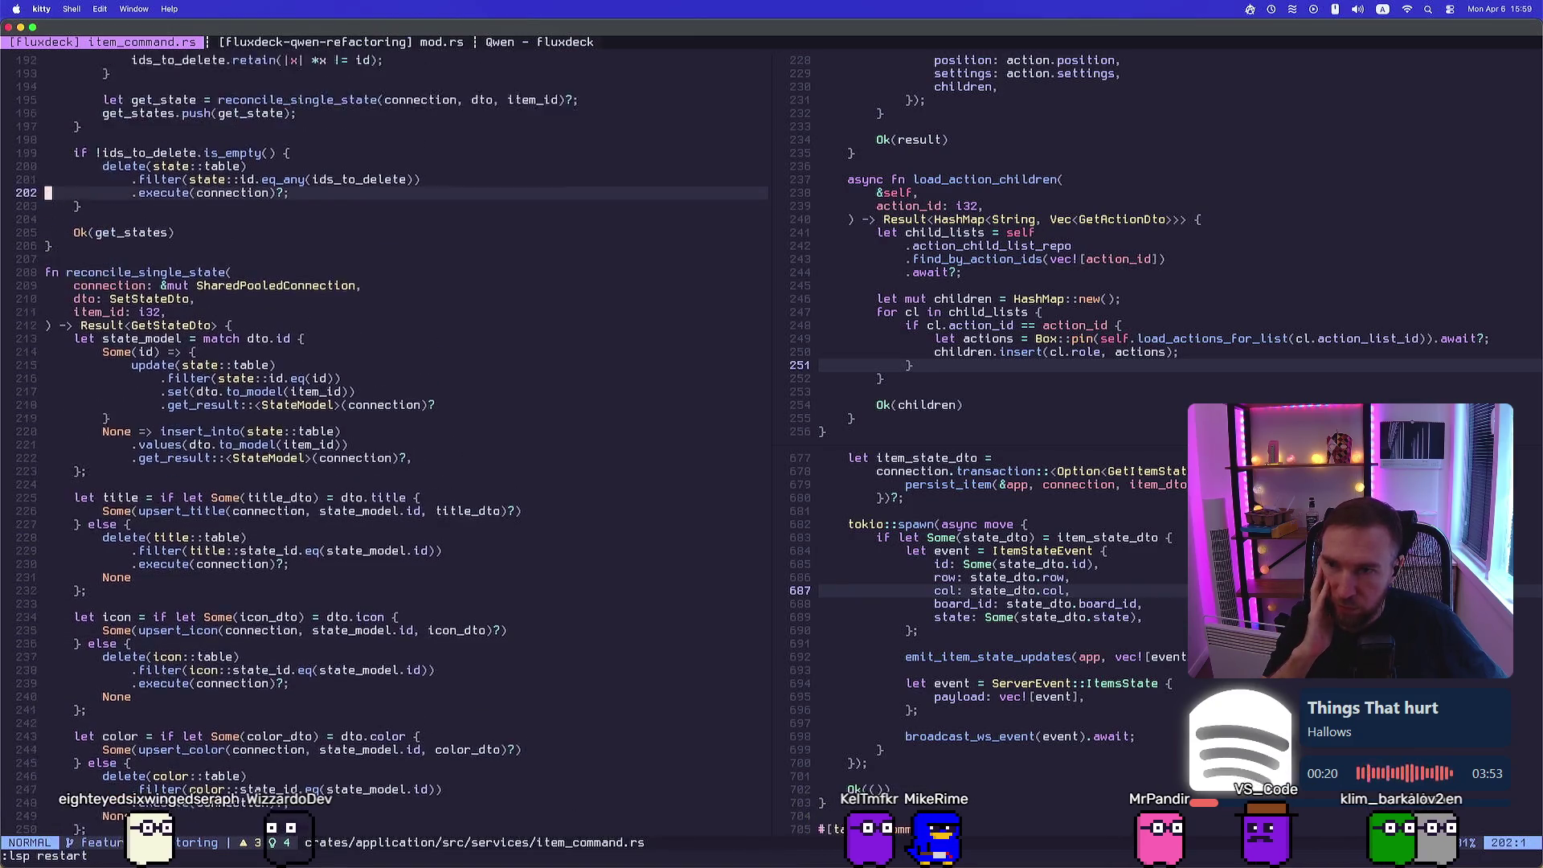
pyautogui.press('k')
pyautogui.press('k')
pyautogui.press('k')
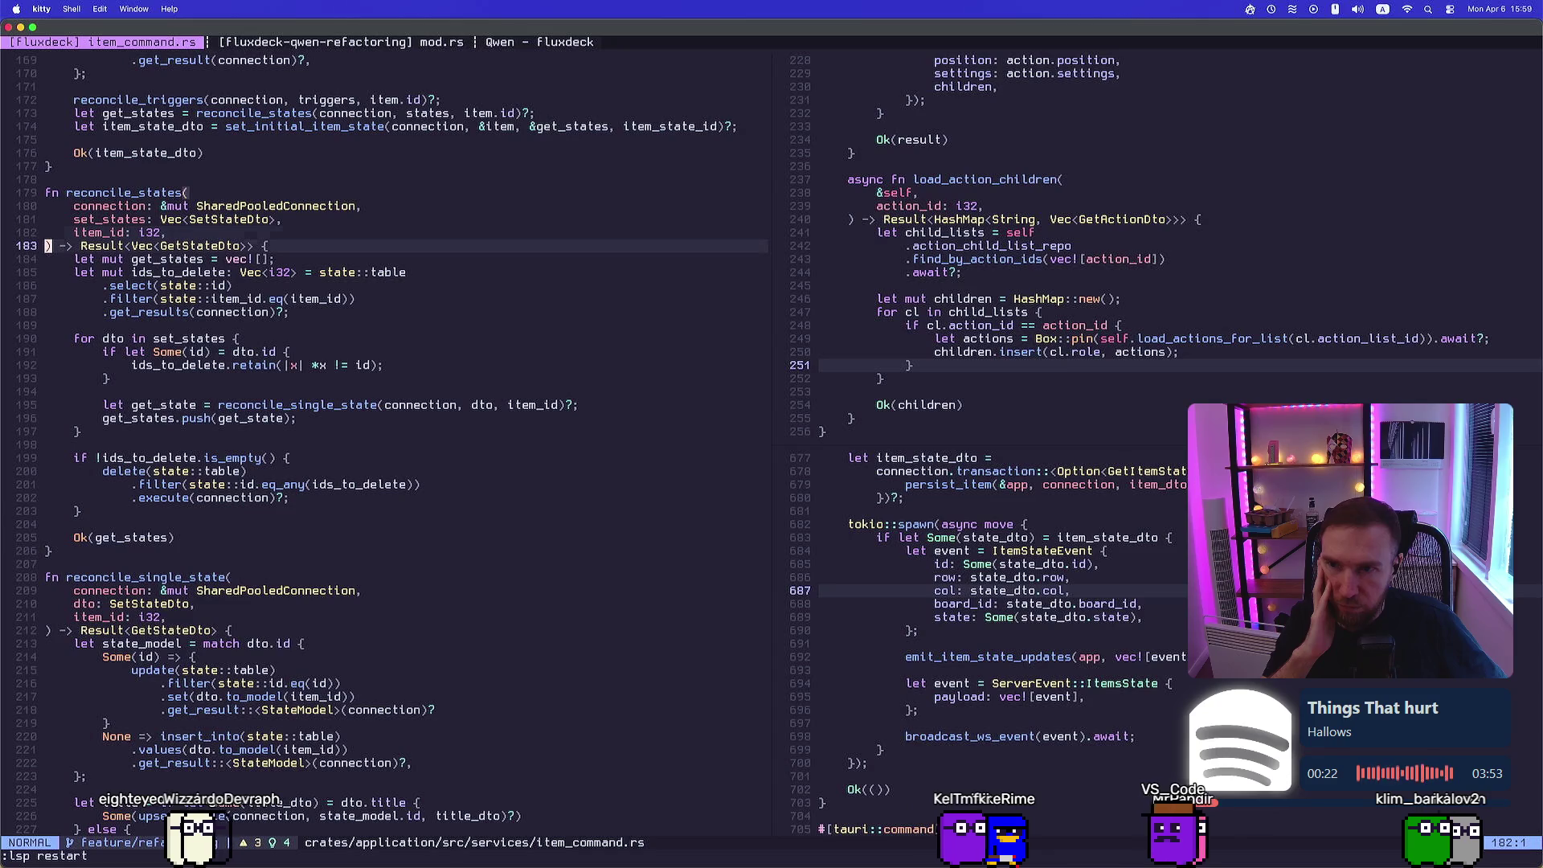
pyautogui.press('j')
pyautogui.press('j')
pyautogui.press('j')
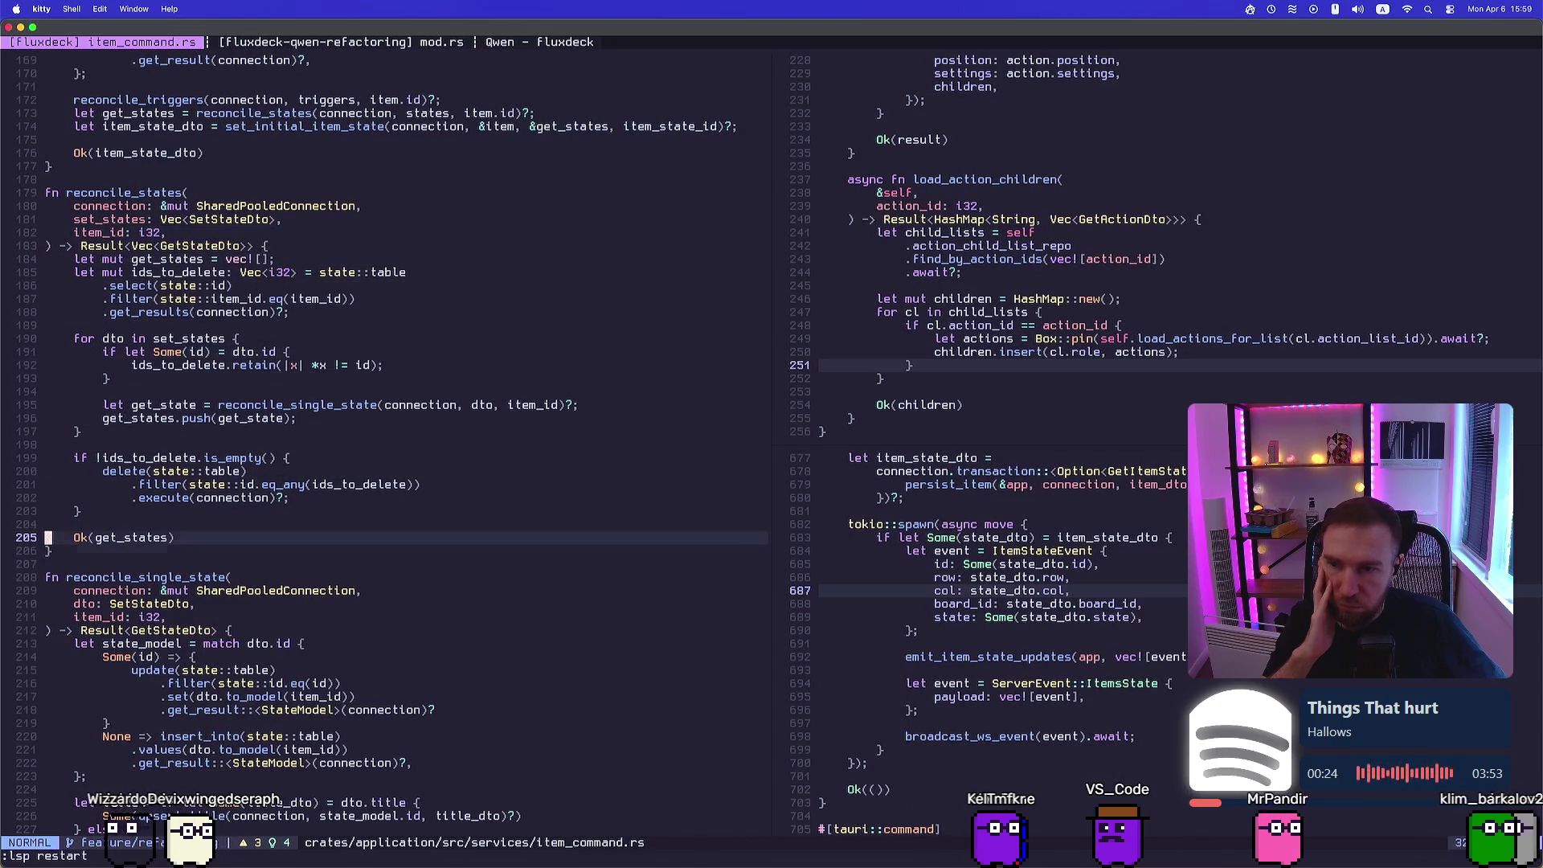
pyautogui.press('k')
pyautogui.press('k')
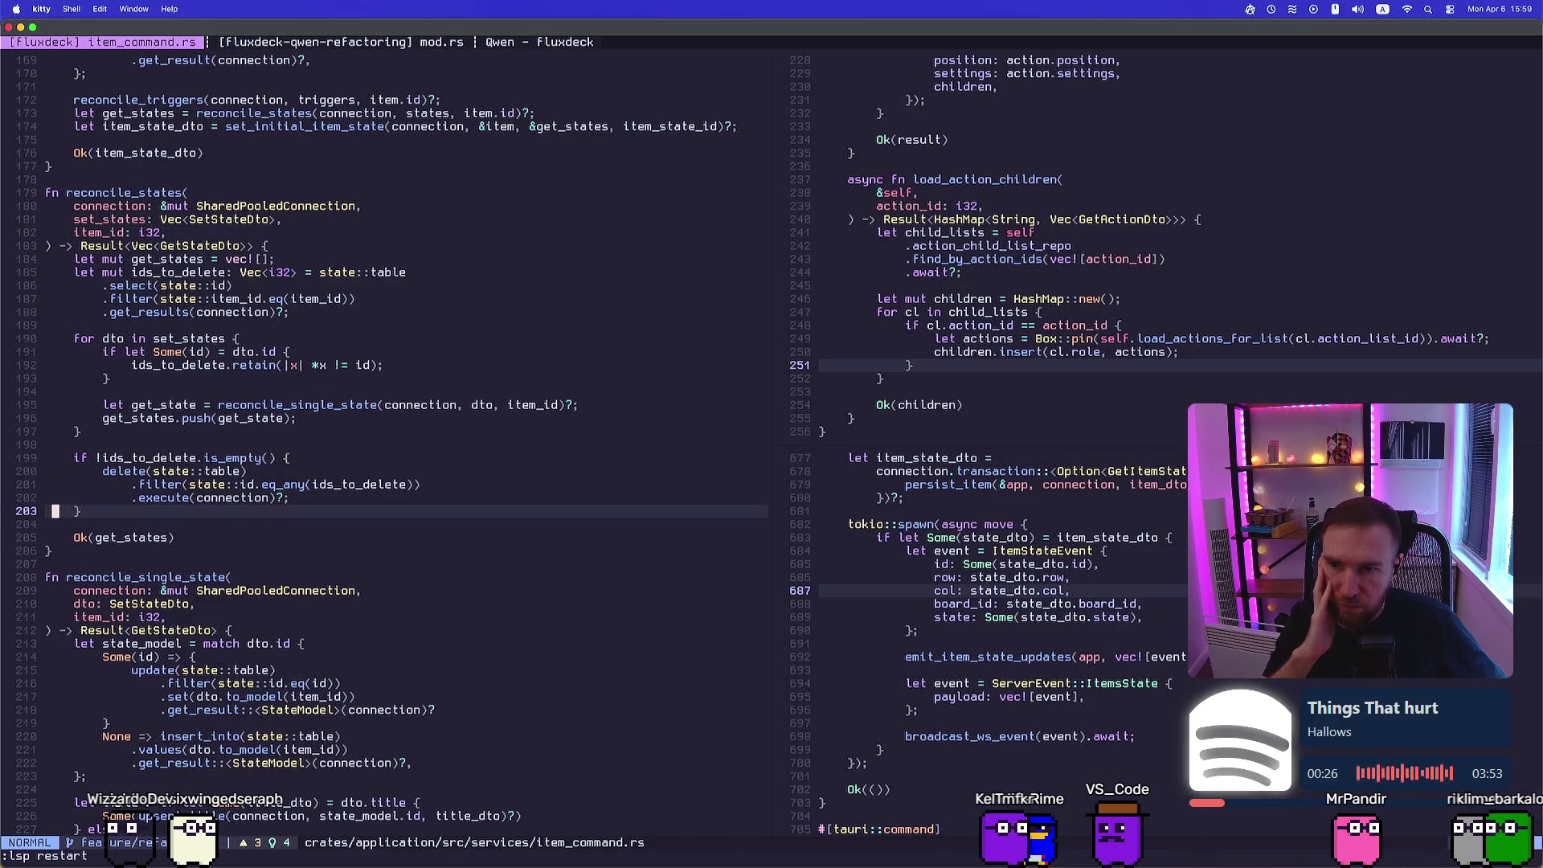
pyautogui.press('j')
pyautogui.press('j')
pyautogui.press('j')
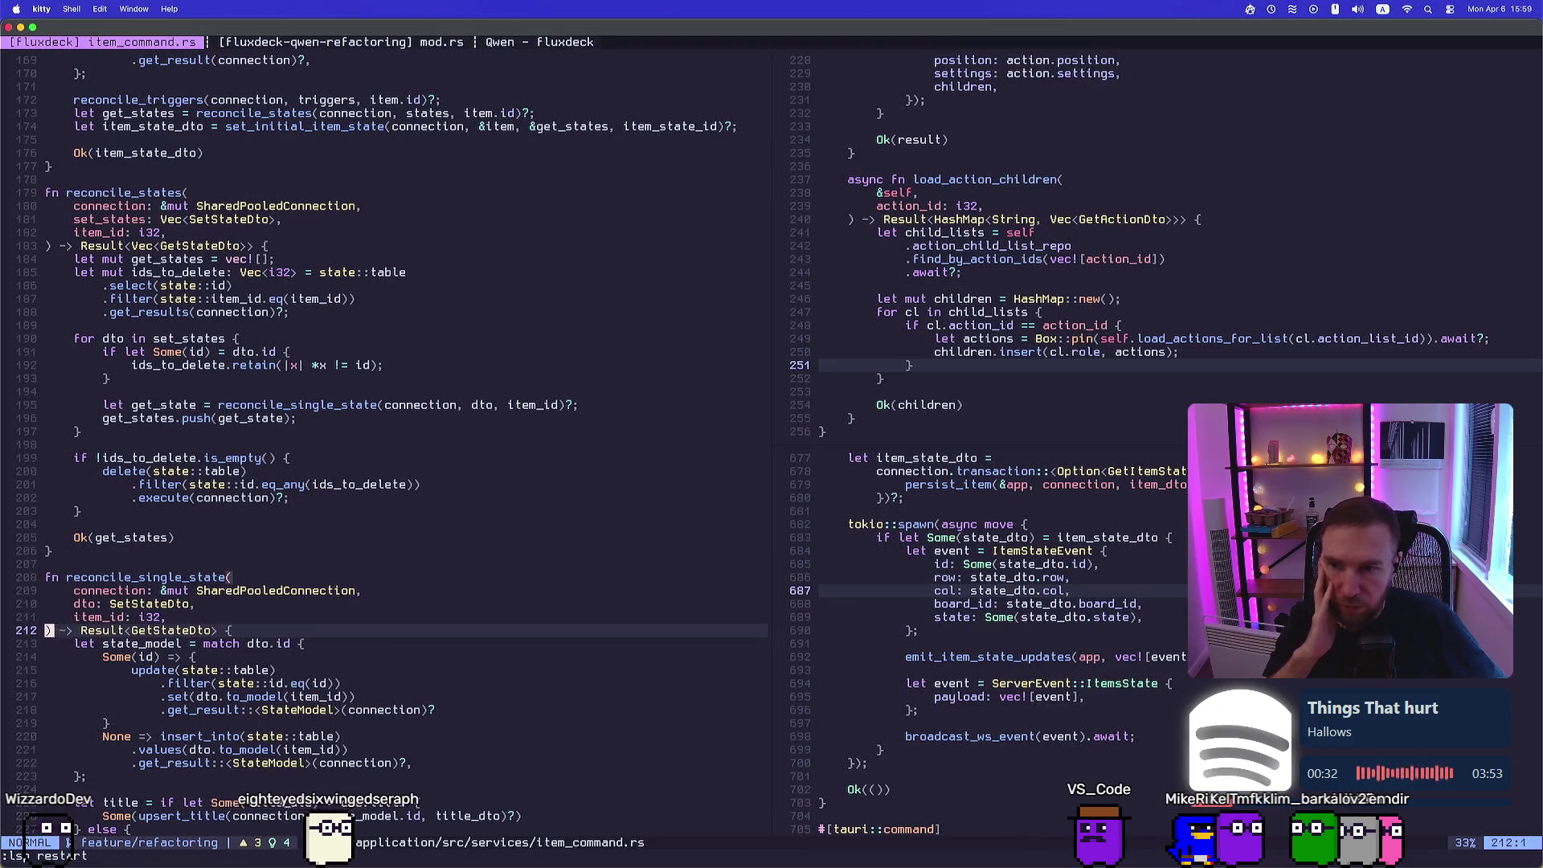
pyautogui.press('j')
pyautogui.press('j')
pyautogui.press('j')
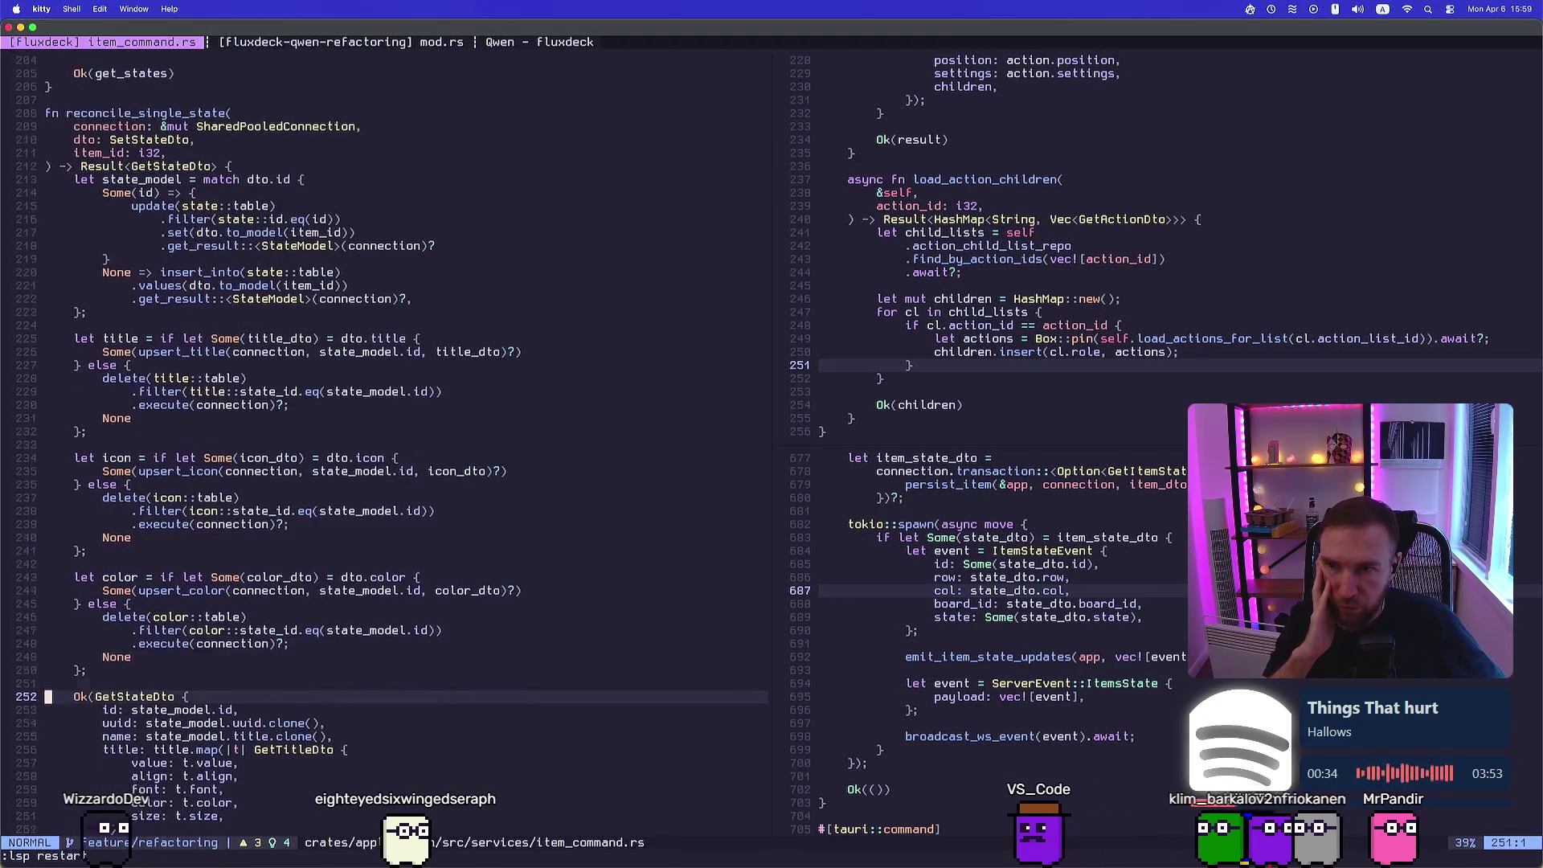
pyautogui.press('j')
pyautogui.press('j')
pyautogui.press('j')
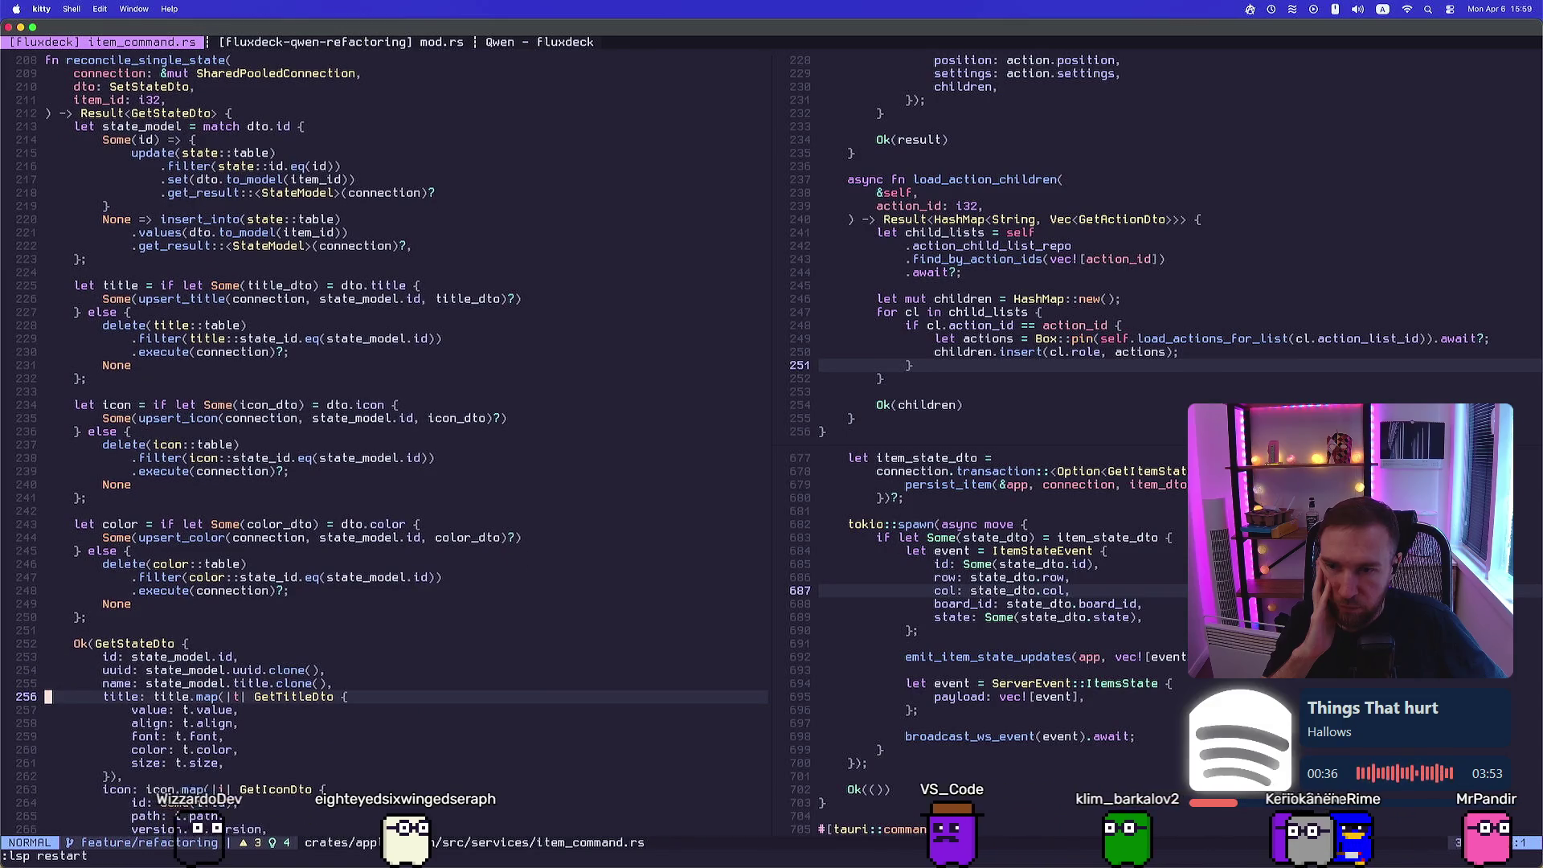
pyautogui.press('k')
pyautogui.press('k')
pyautogui.press('k')
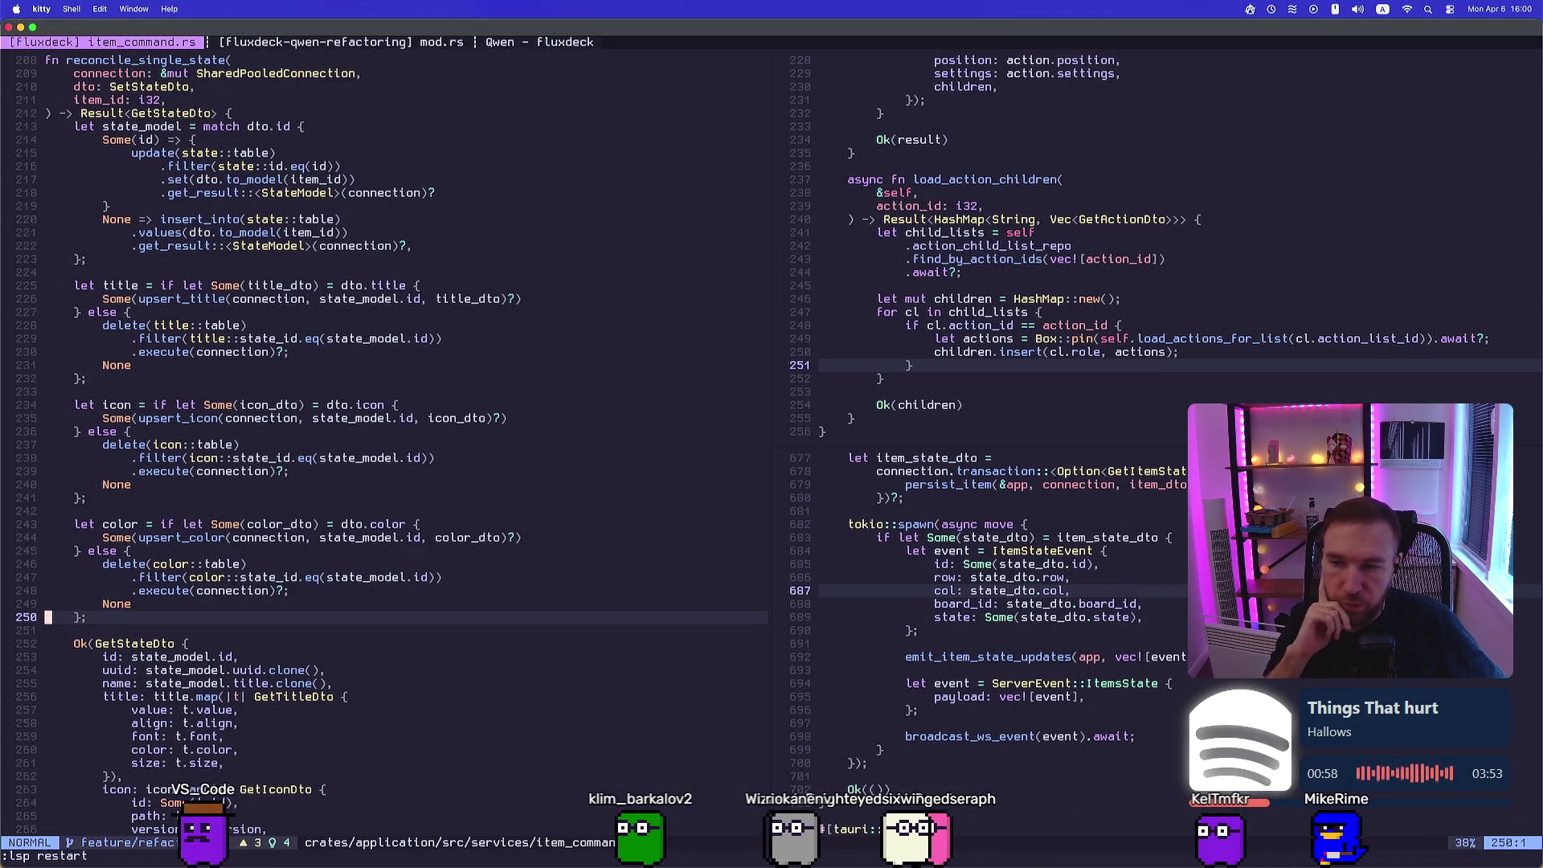
# Read through upsert_title, upsert_icon, upsert_color, reconcile_triggers and reconcile_actions
pyautogui.press('j')
pyautogui.press('j')
pyautogui.press('j')
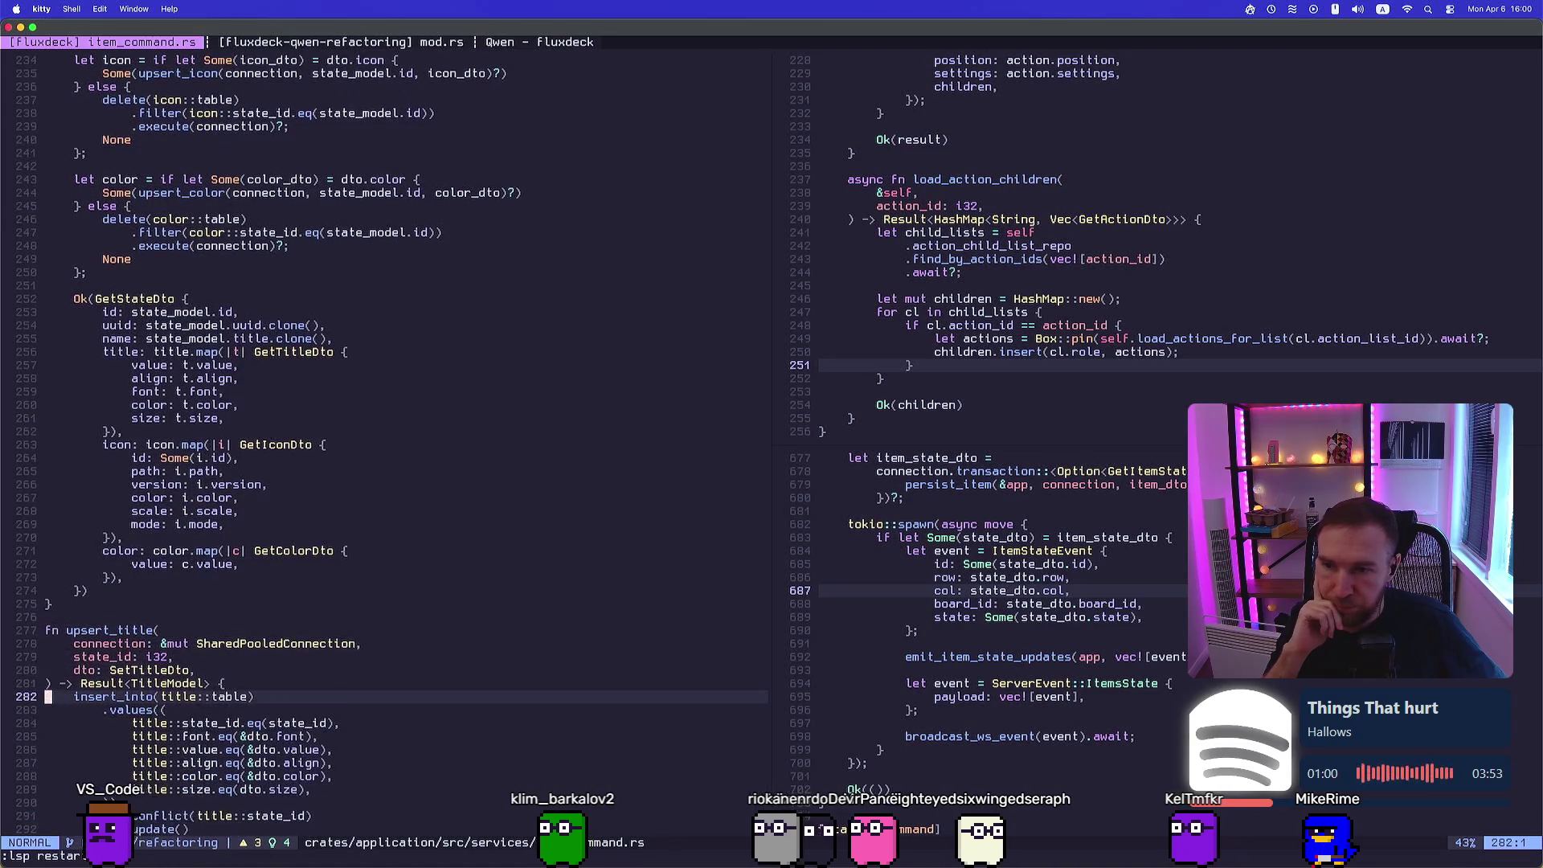
pyautogui.press('j')
pyautogui.press('j')
pyautogui.press('j')
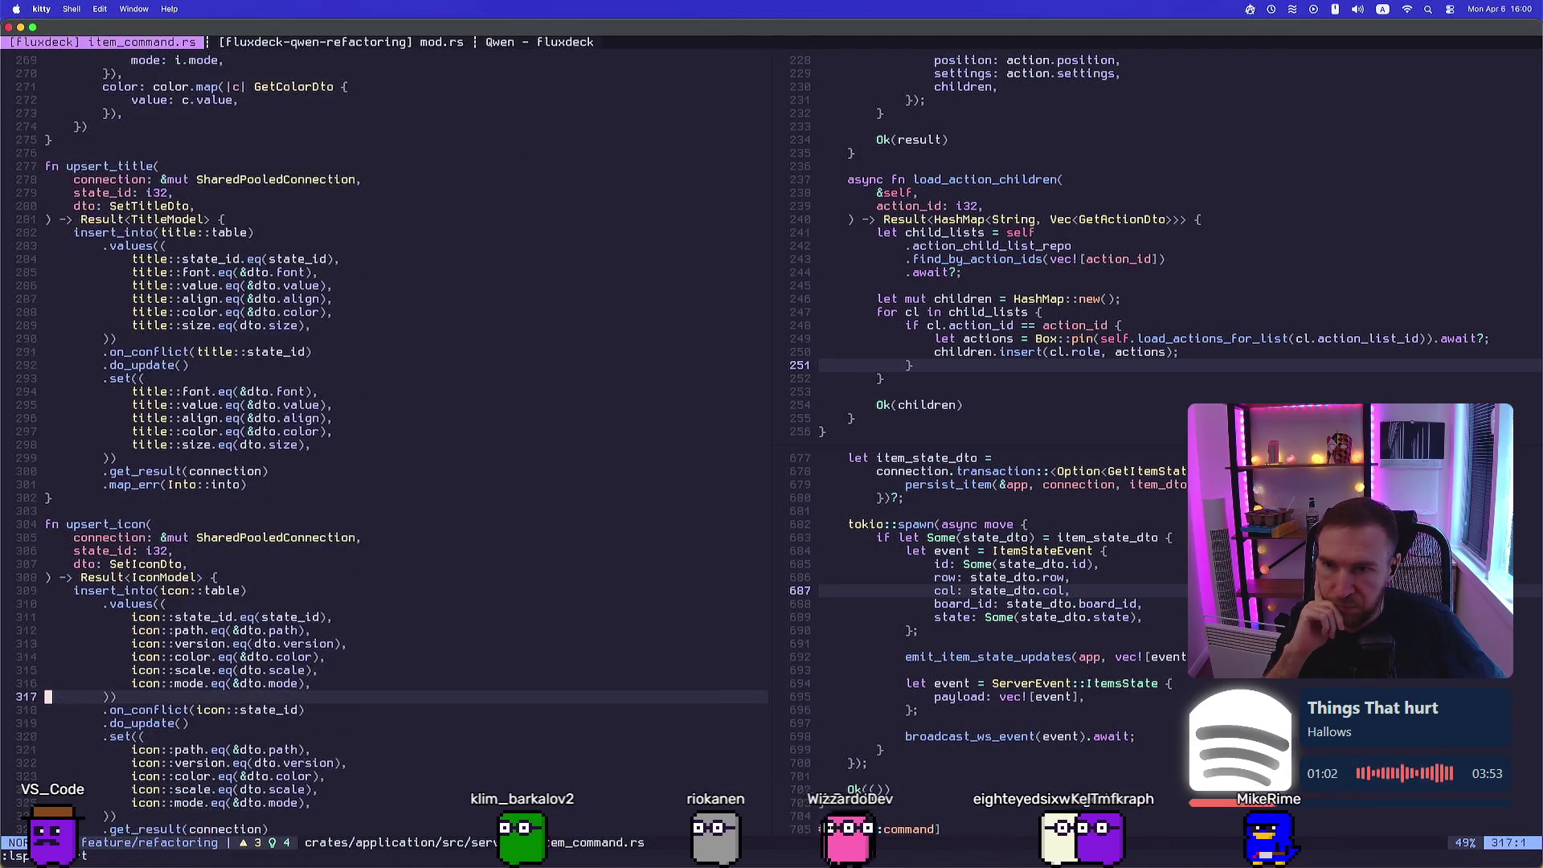
pyautogui.press('j')
pyautogui.press('j')
pyautogui.press('j')
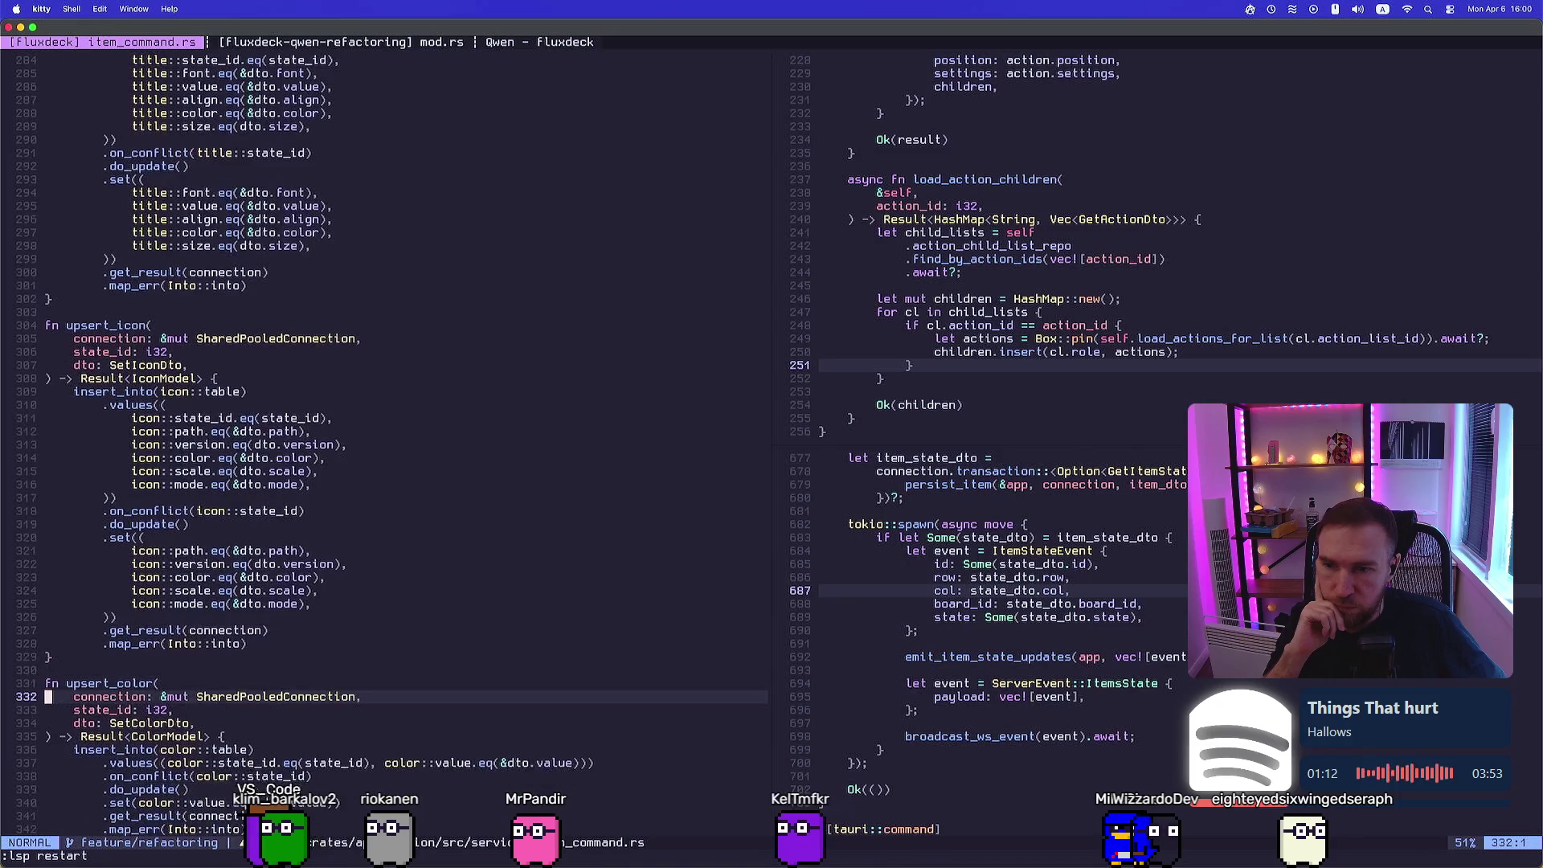
pyautogui.press('j')
pyautogui.press('j')
pyautogui.press('j')
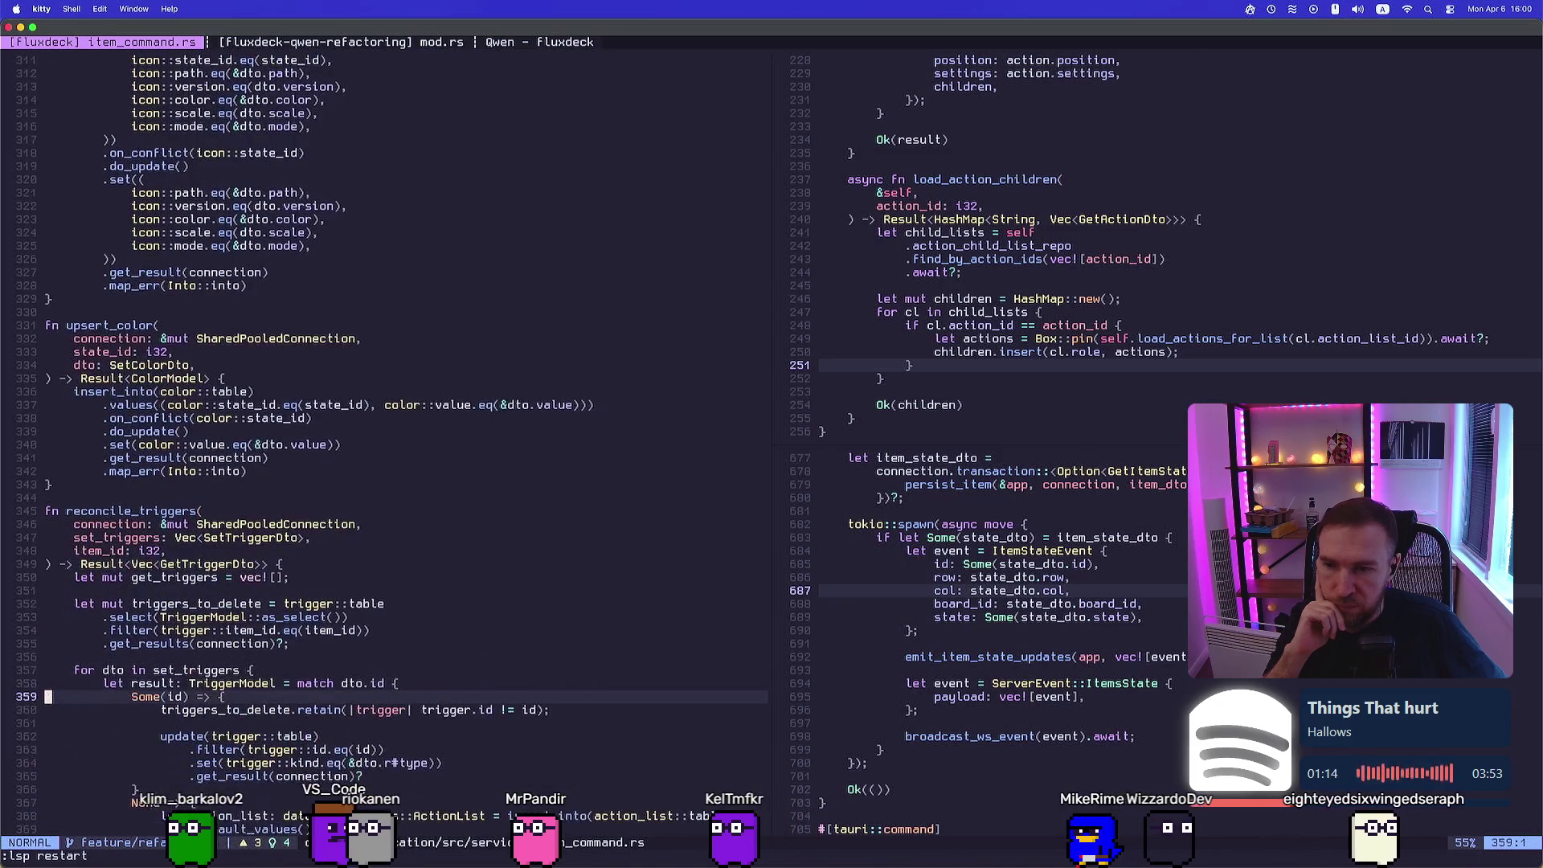
pyautogui.press('j')
pyautogui.press('j')
pyautogui.press('j')
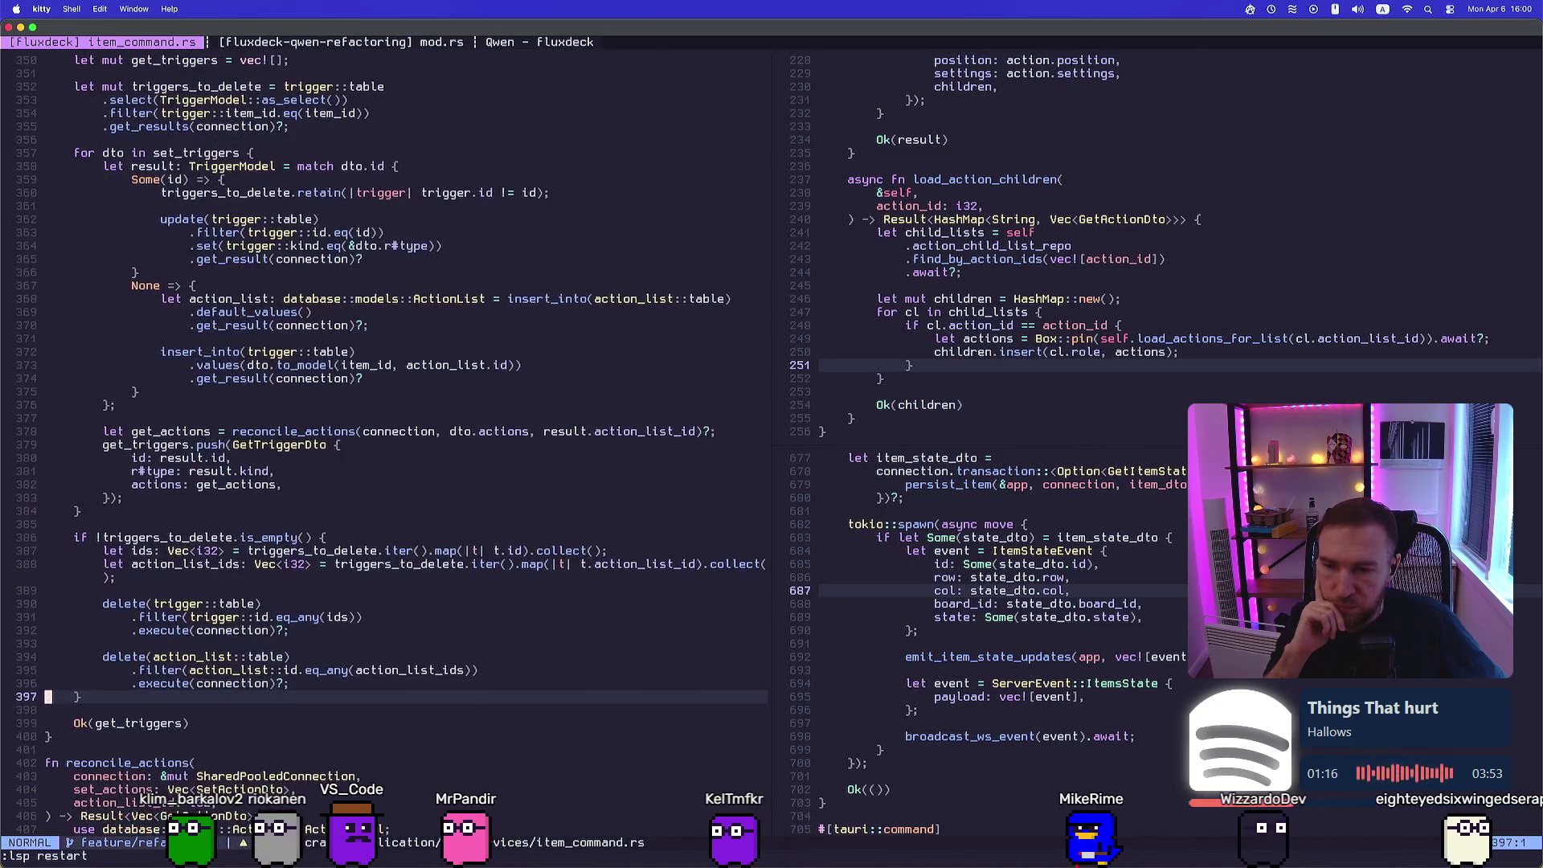
pyautogui.press('j')
pyautogui.press('j')
pyautogui.press('j')
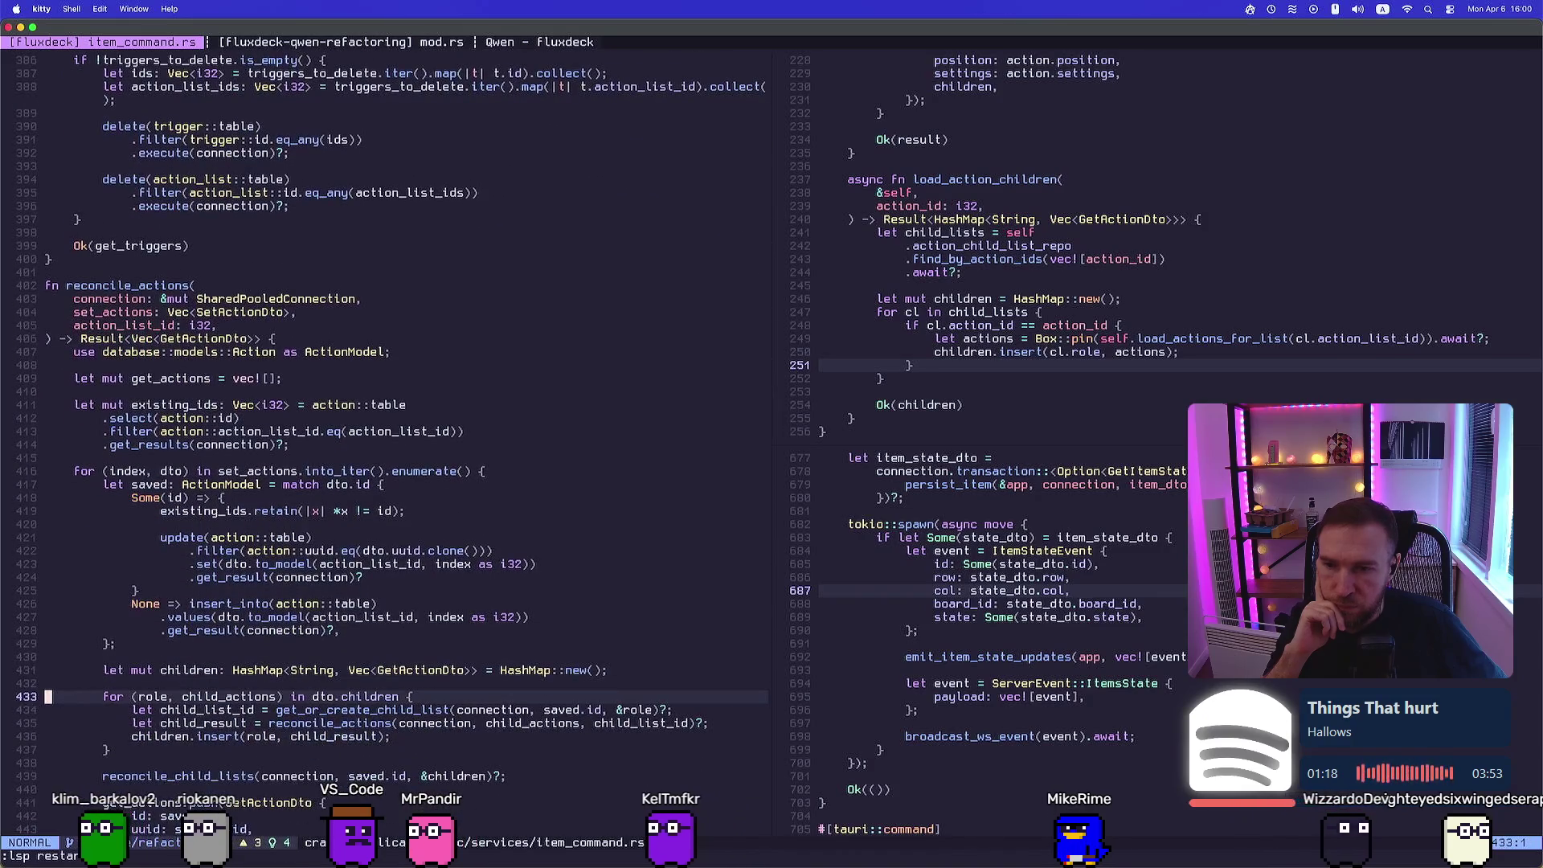
pyautogui.press('j')
pyautogui.press('j')
pyautogui.press('j')
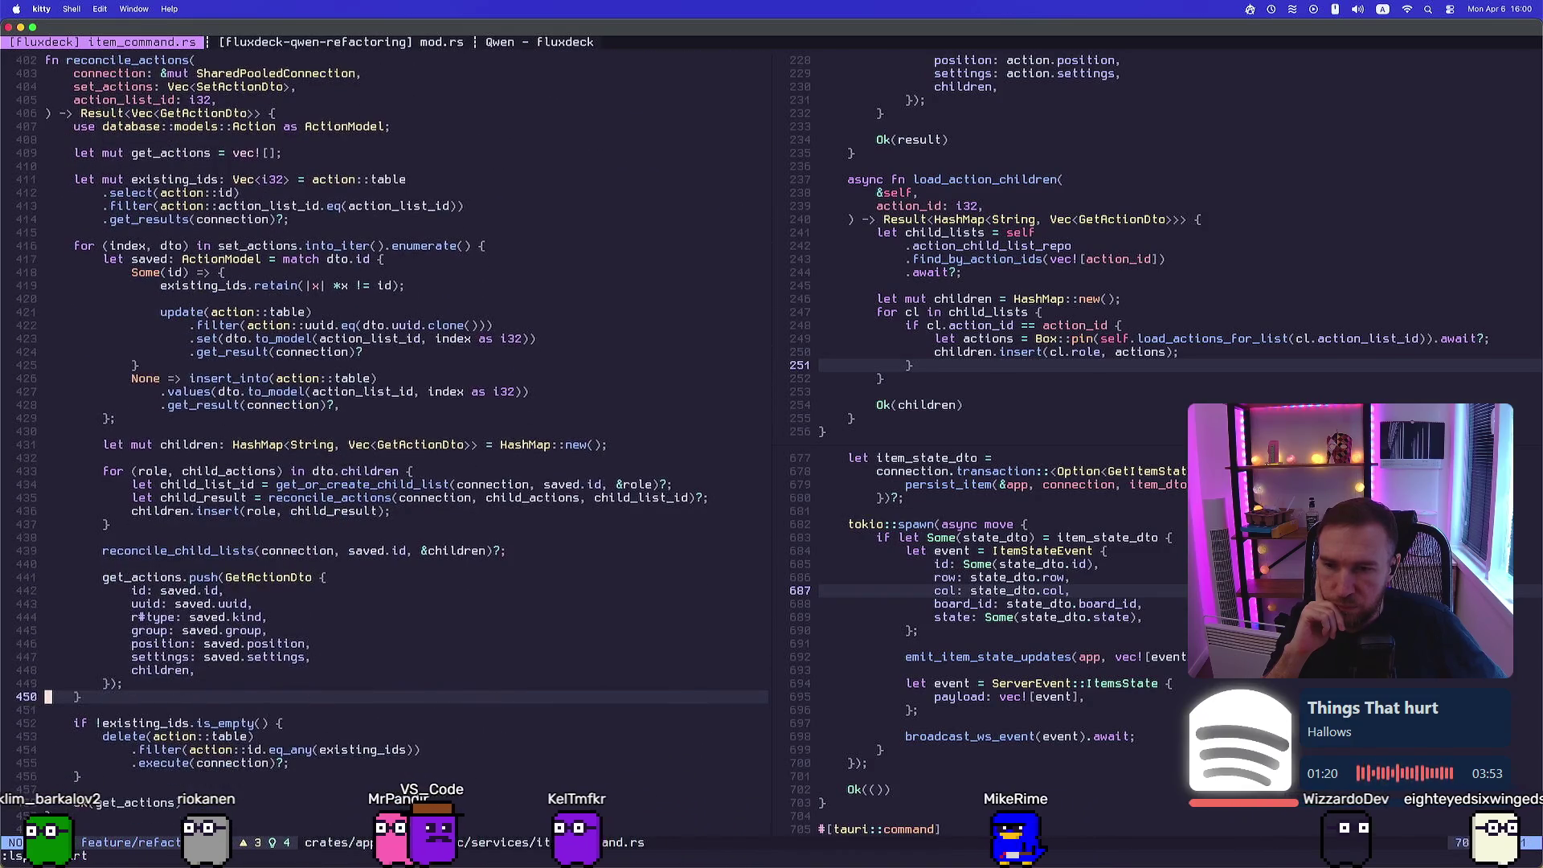
# Read get_or_create_child_list, reconcile_child_lists, delete_action_tree and set_item_state to the file's end
pyautogui.press('j')
pyautogui.press('j')
pyautogui.press('j')
pyautogui.press('j')
pyautogui.press('j')
pyautogui.press('j')
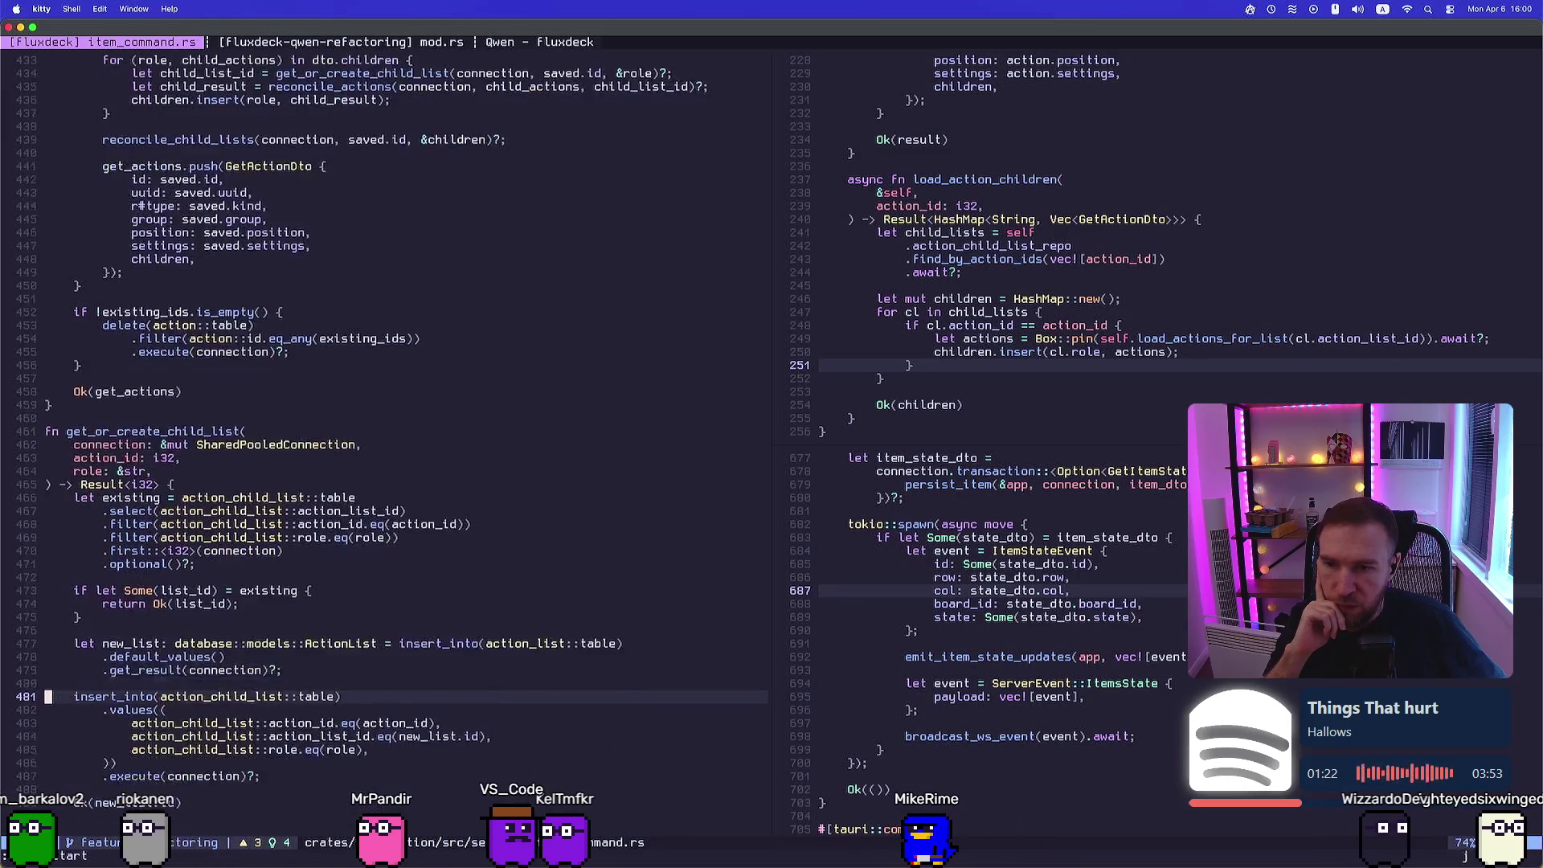
pyautogui.press('j')
pyautogui.press('j')
pyautogui.press('j')
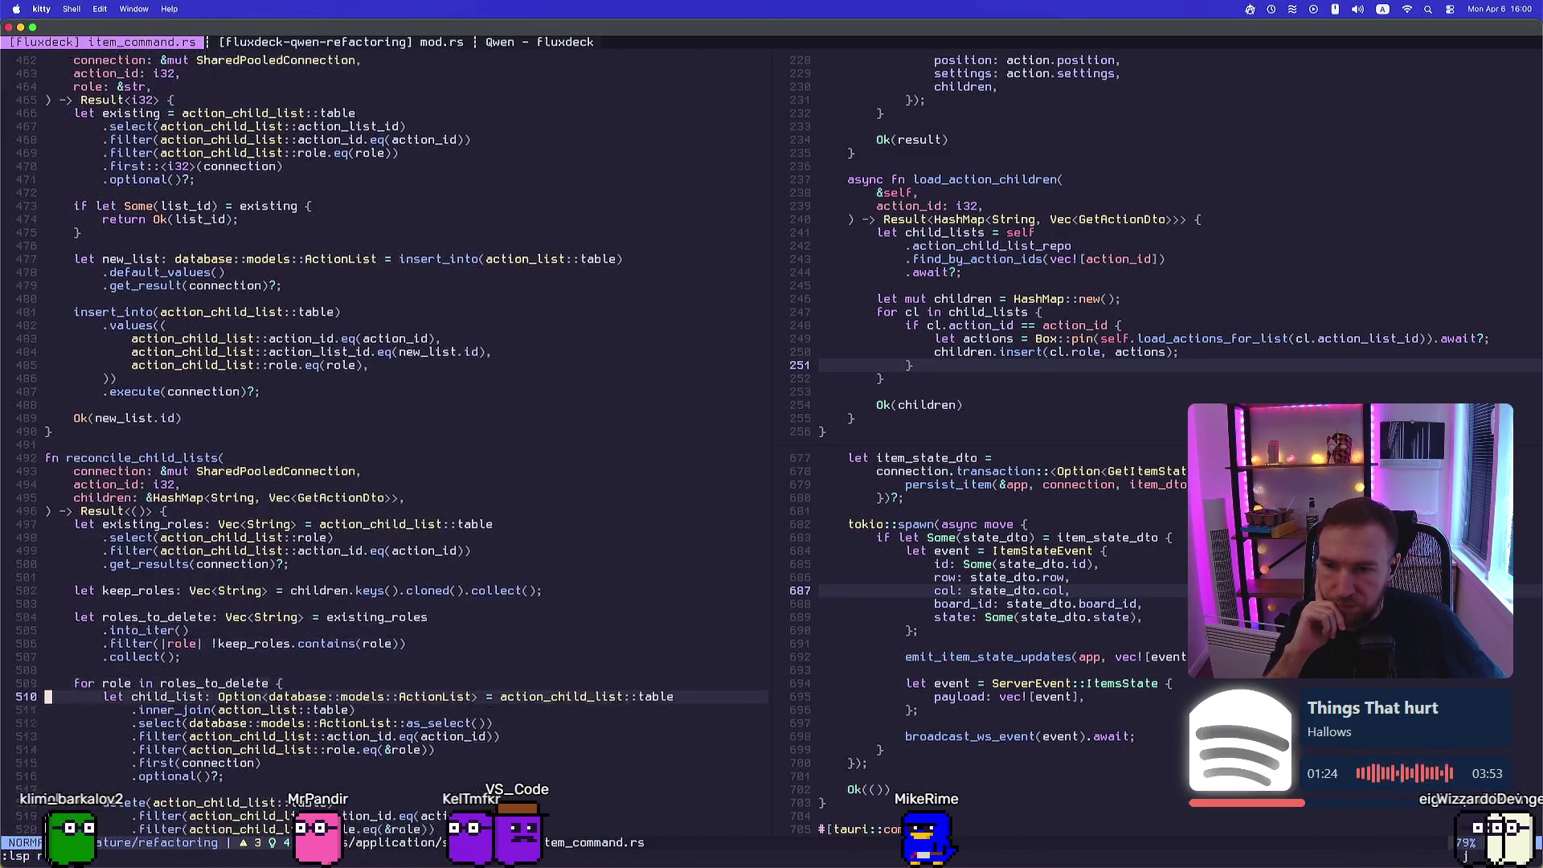
pyautogui.press('j')
pyautogui.press('j')
pyautogui.press('j')
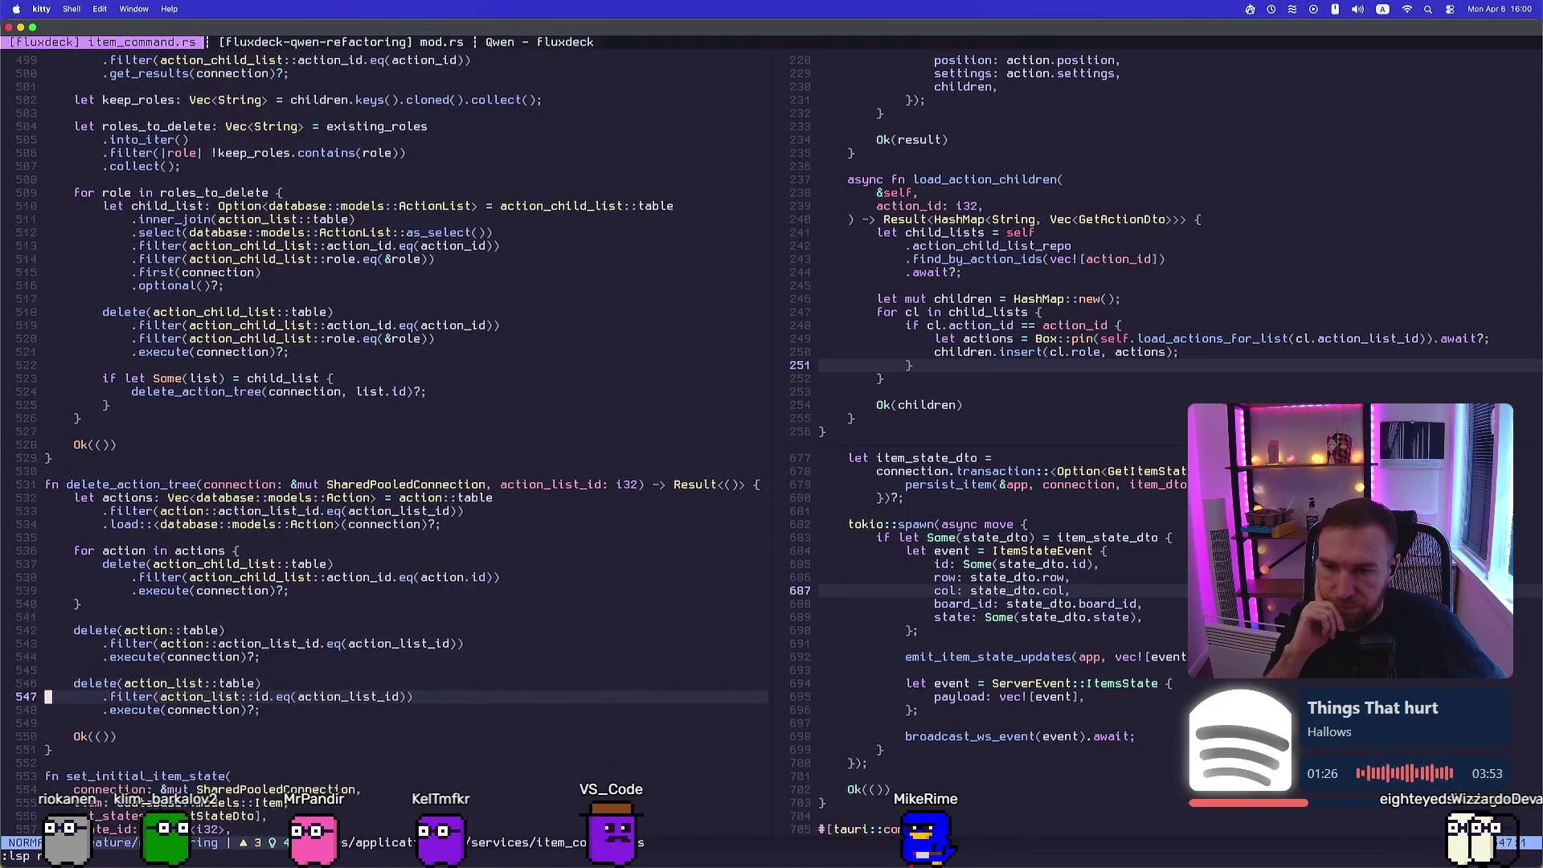
pyautogui.press('j')
pyautogui.press('j')
pyautogui.press('j')
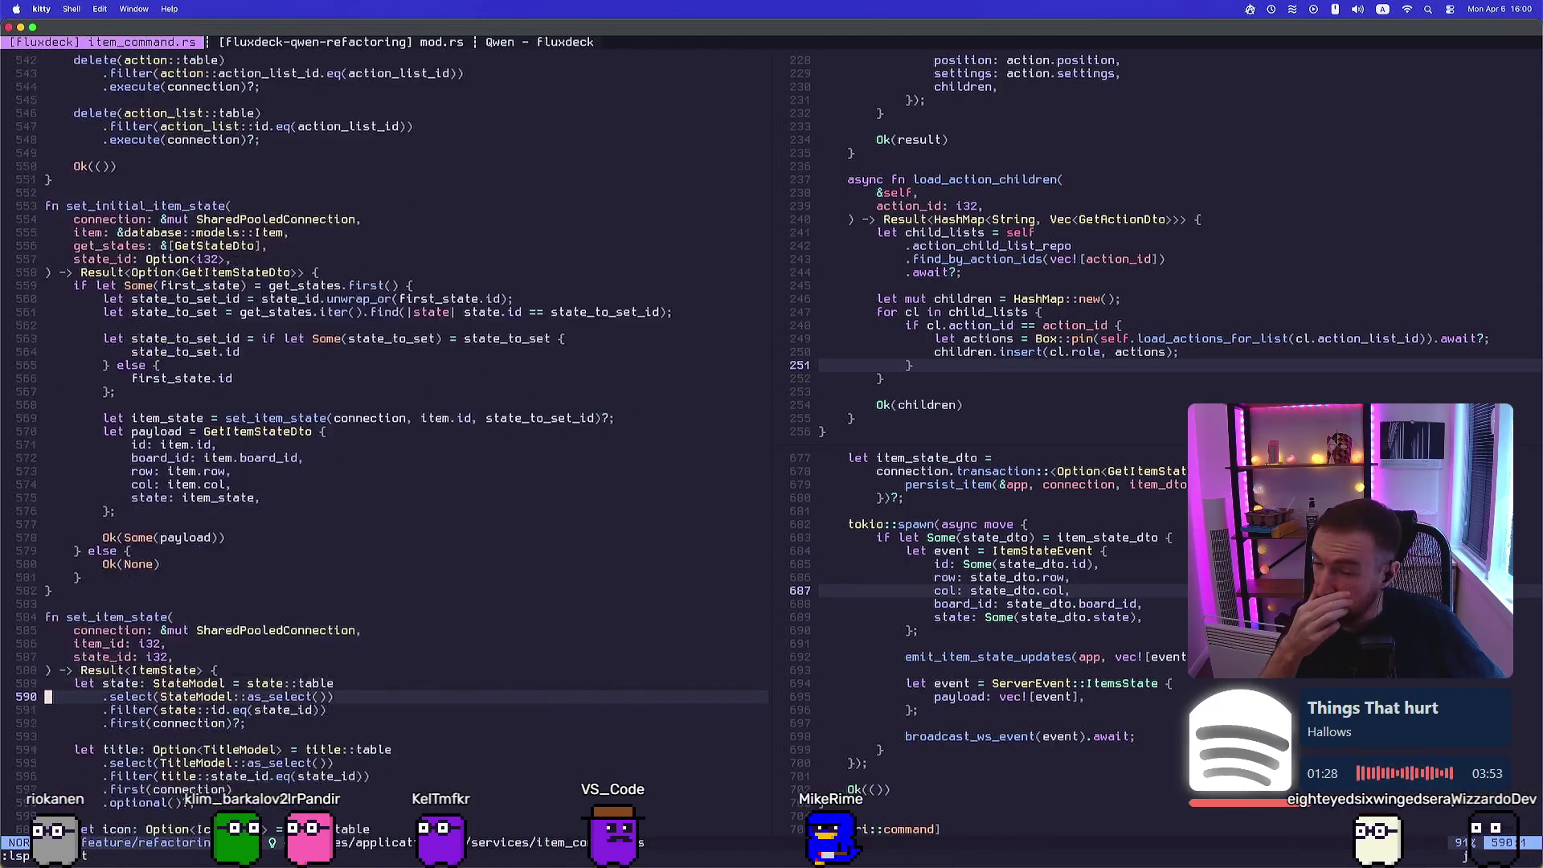
pyautogui.press('j')
pyautogui.press('j')
pyautogui.press('j')
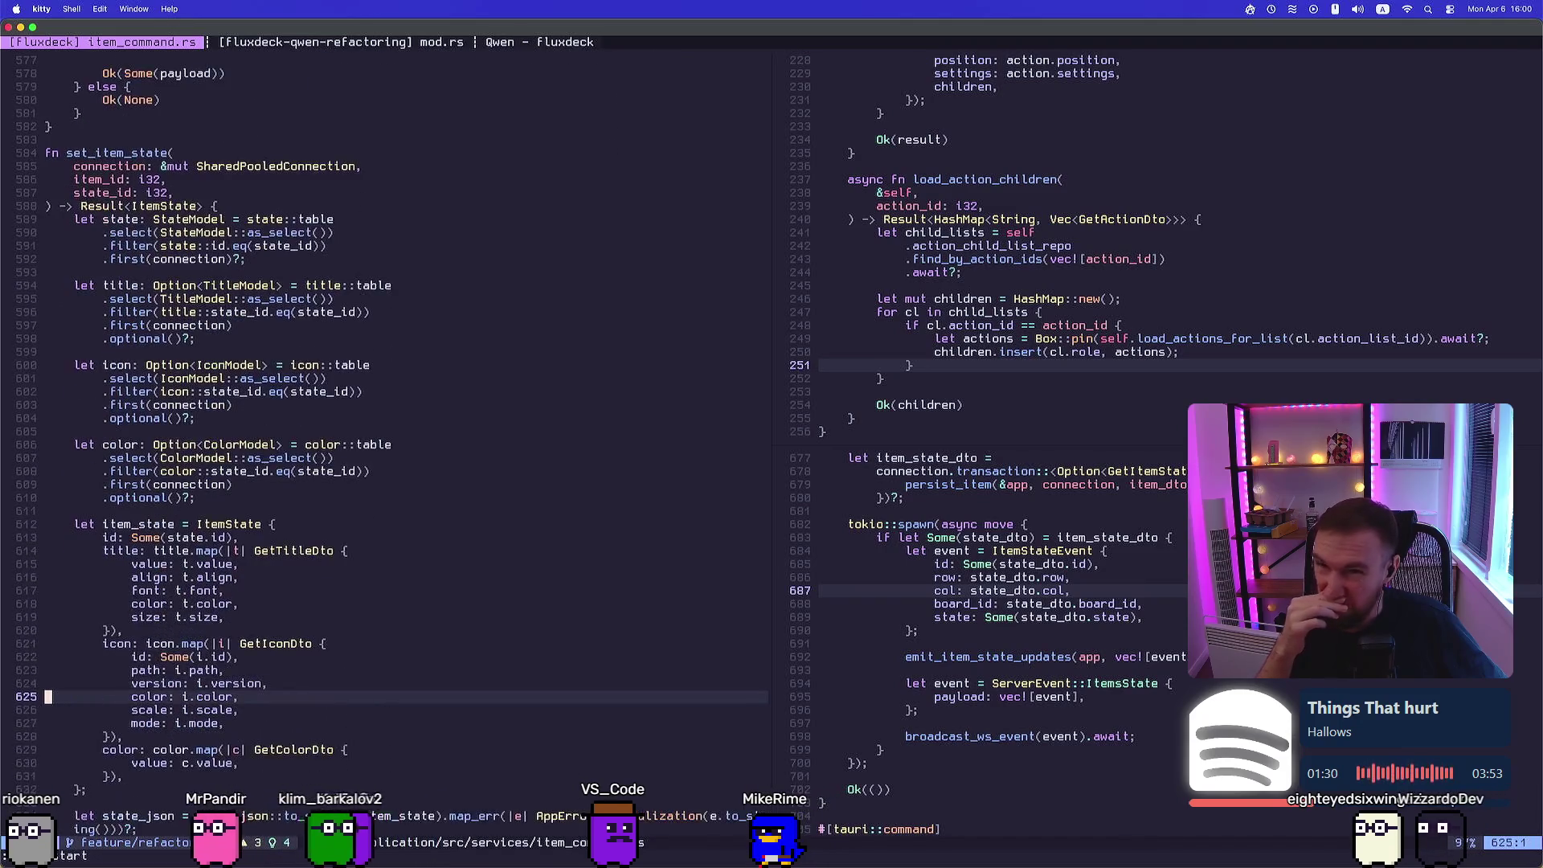
pyautogui.press('k')
pyautogui.press('k')
pyautogui.press('k')
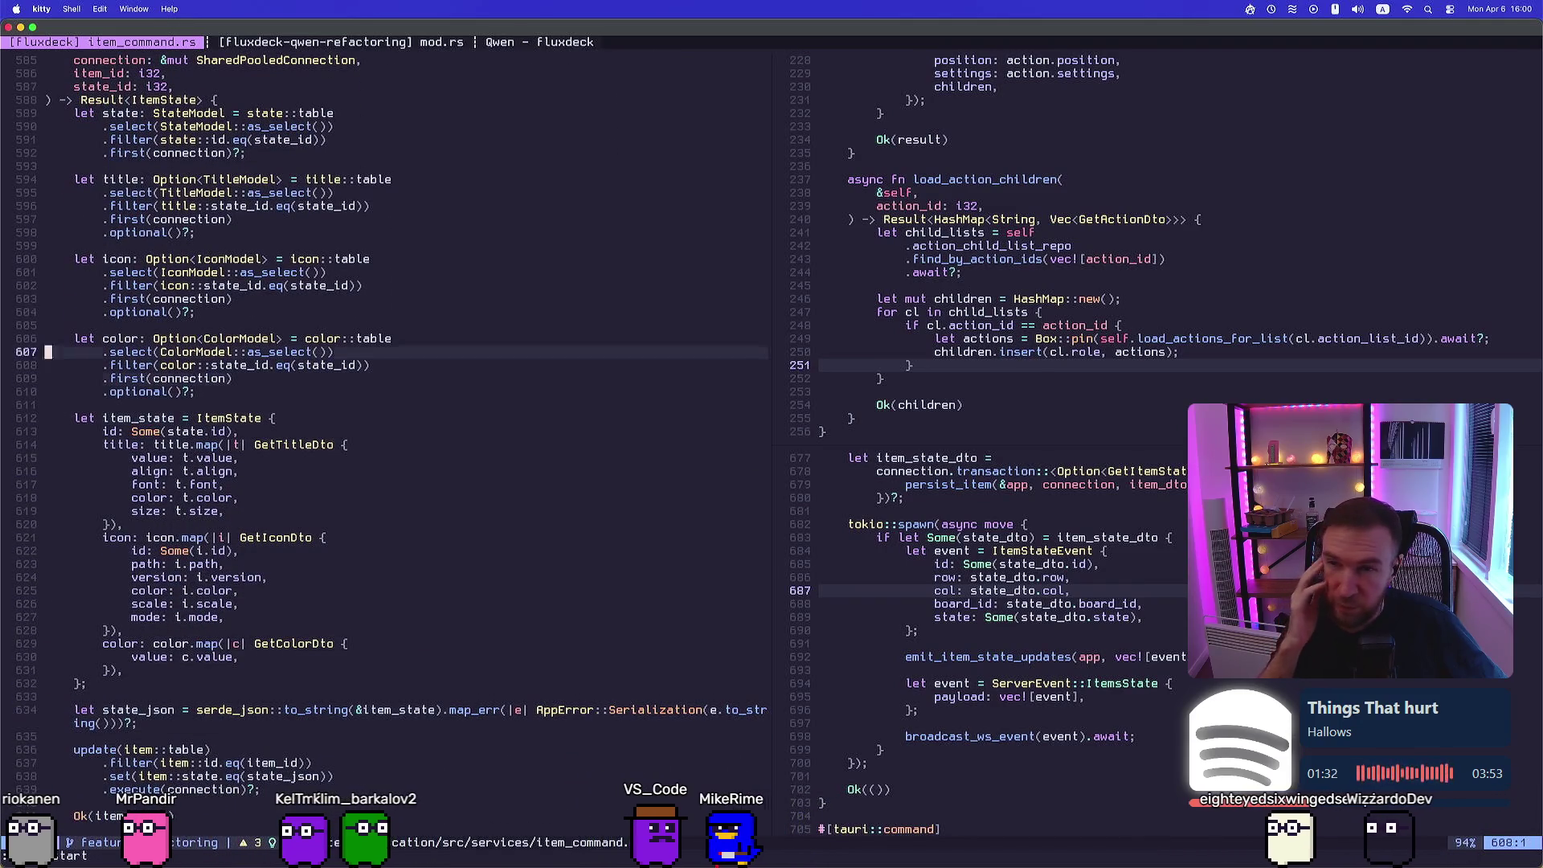
pyautogui.press('j')
pyautogui.press('j')
pyautogui.press('j')
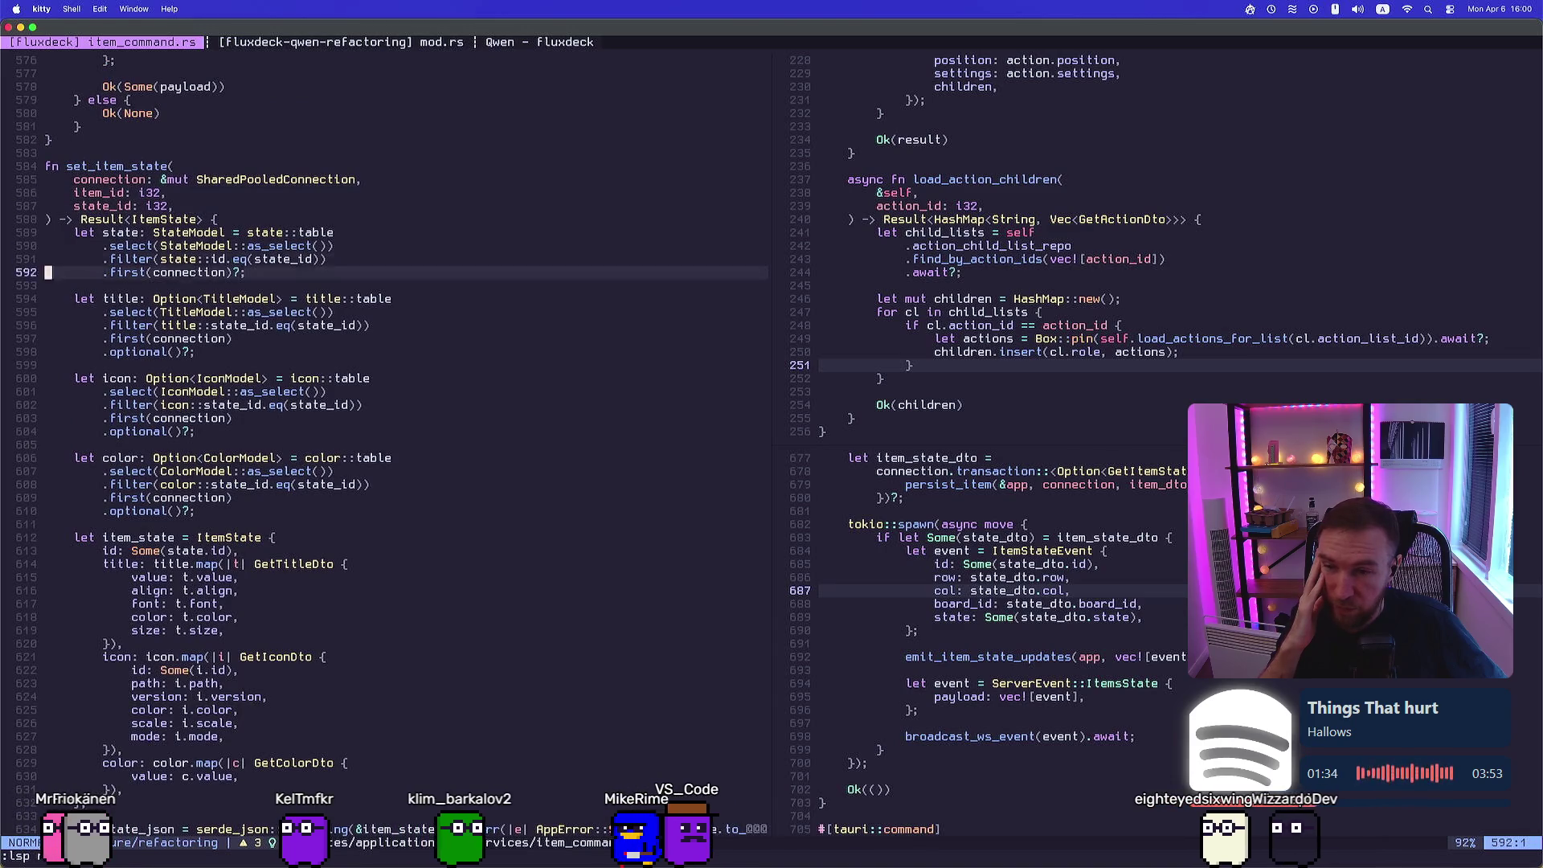
pyautogui.press('j')
pyautogui.press('j')
pyautogui.press('j')
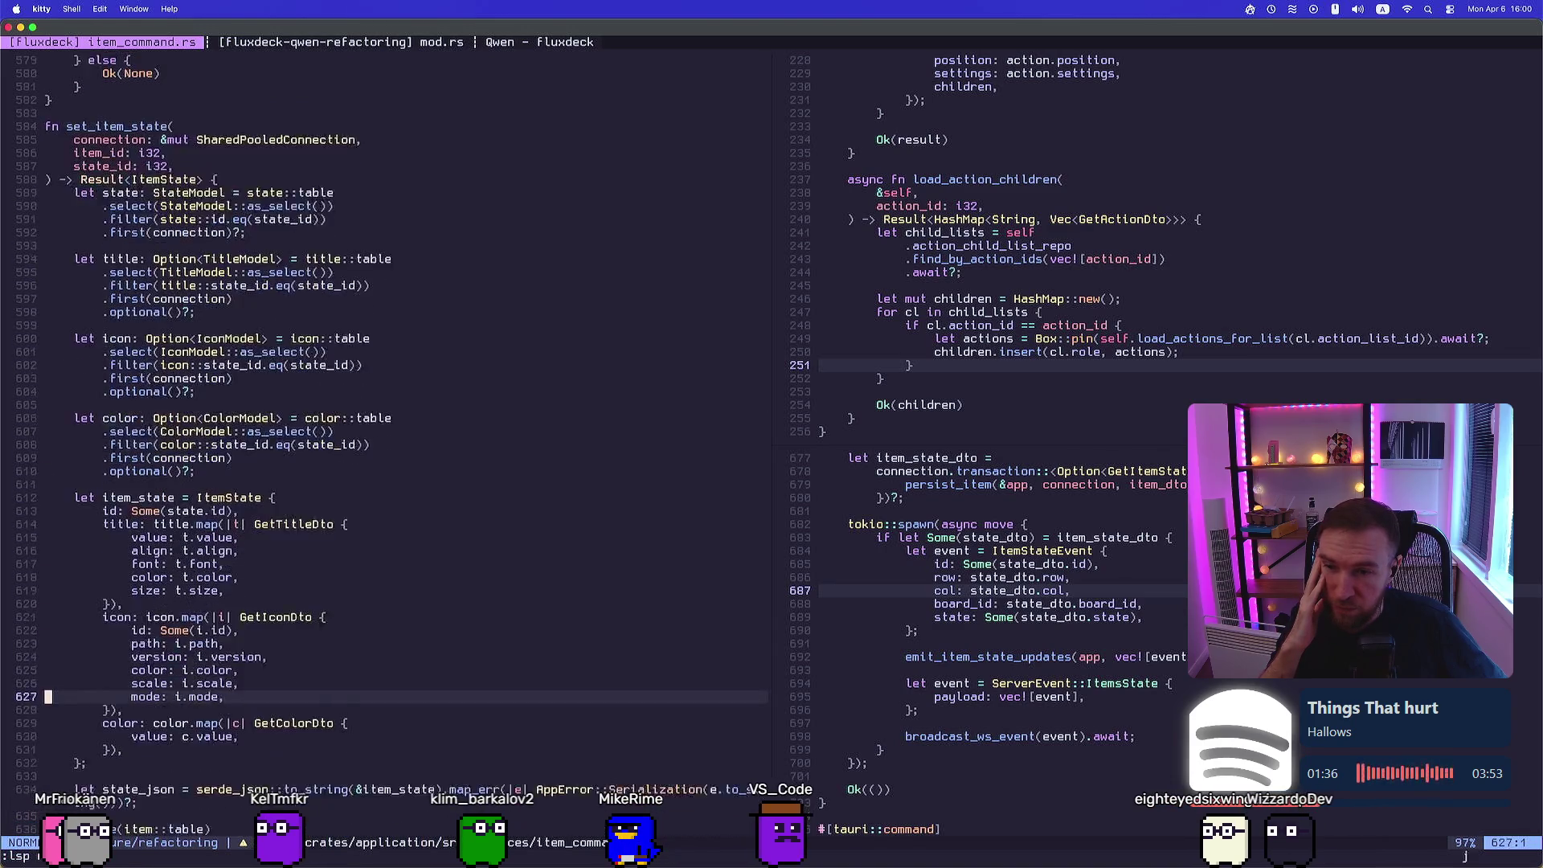
pyautogui.press('k')
pyautogui.press('k')
pyautogui.press('k')
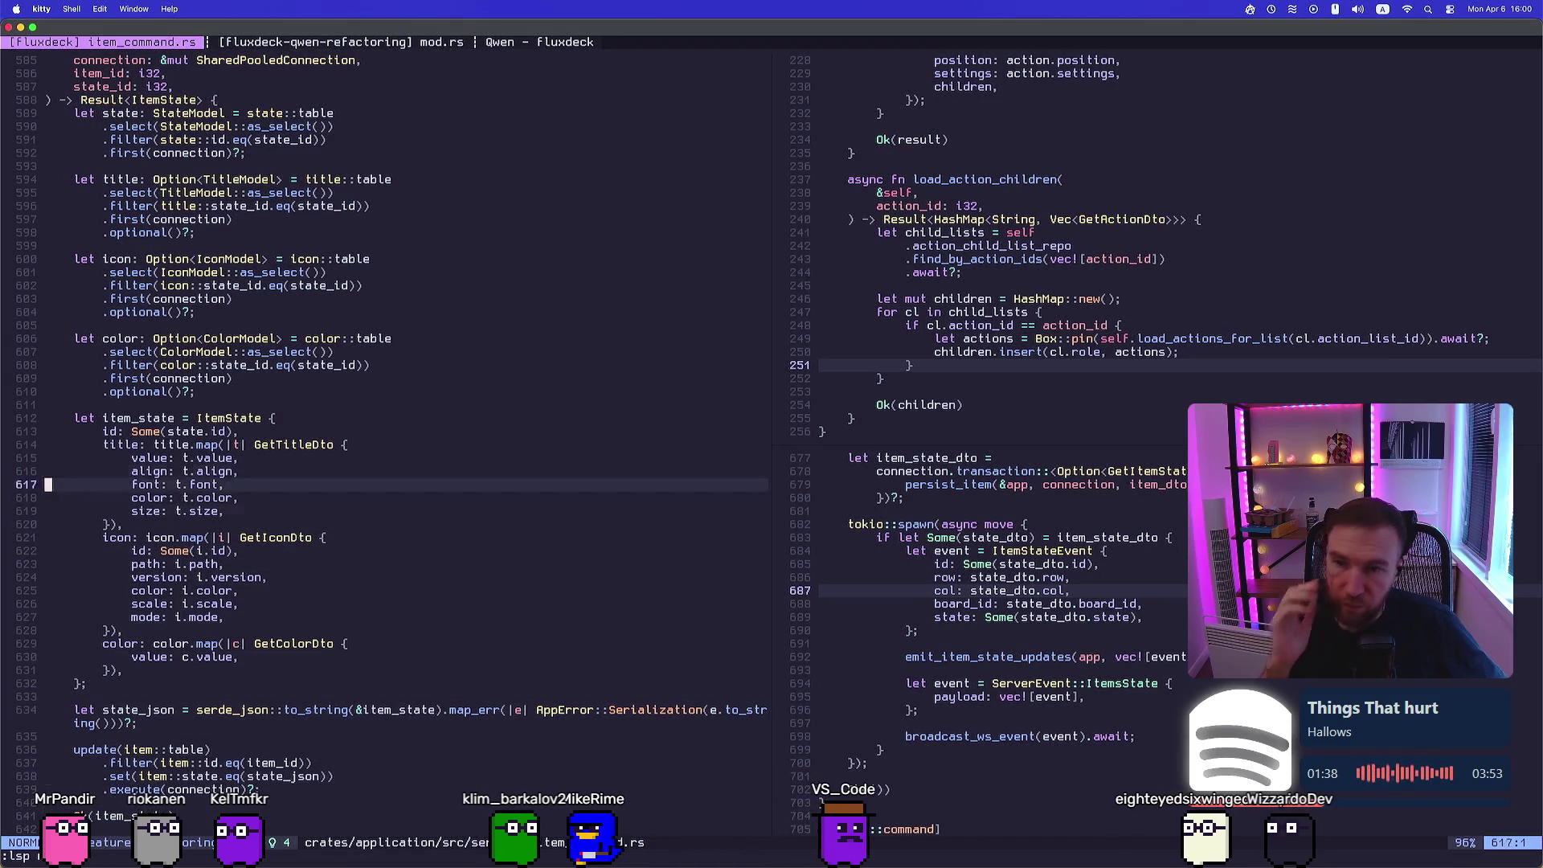
# Open Neogit status and peek at the mod.rs and error.rs diffs
pyautogui.press('space')
pyautogui.press('g')
pyautogui.press('g')
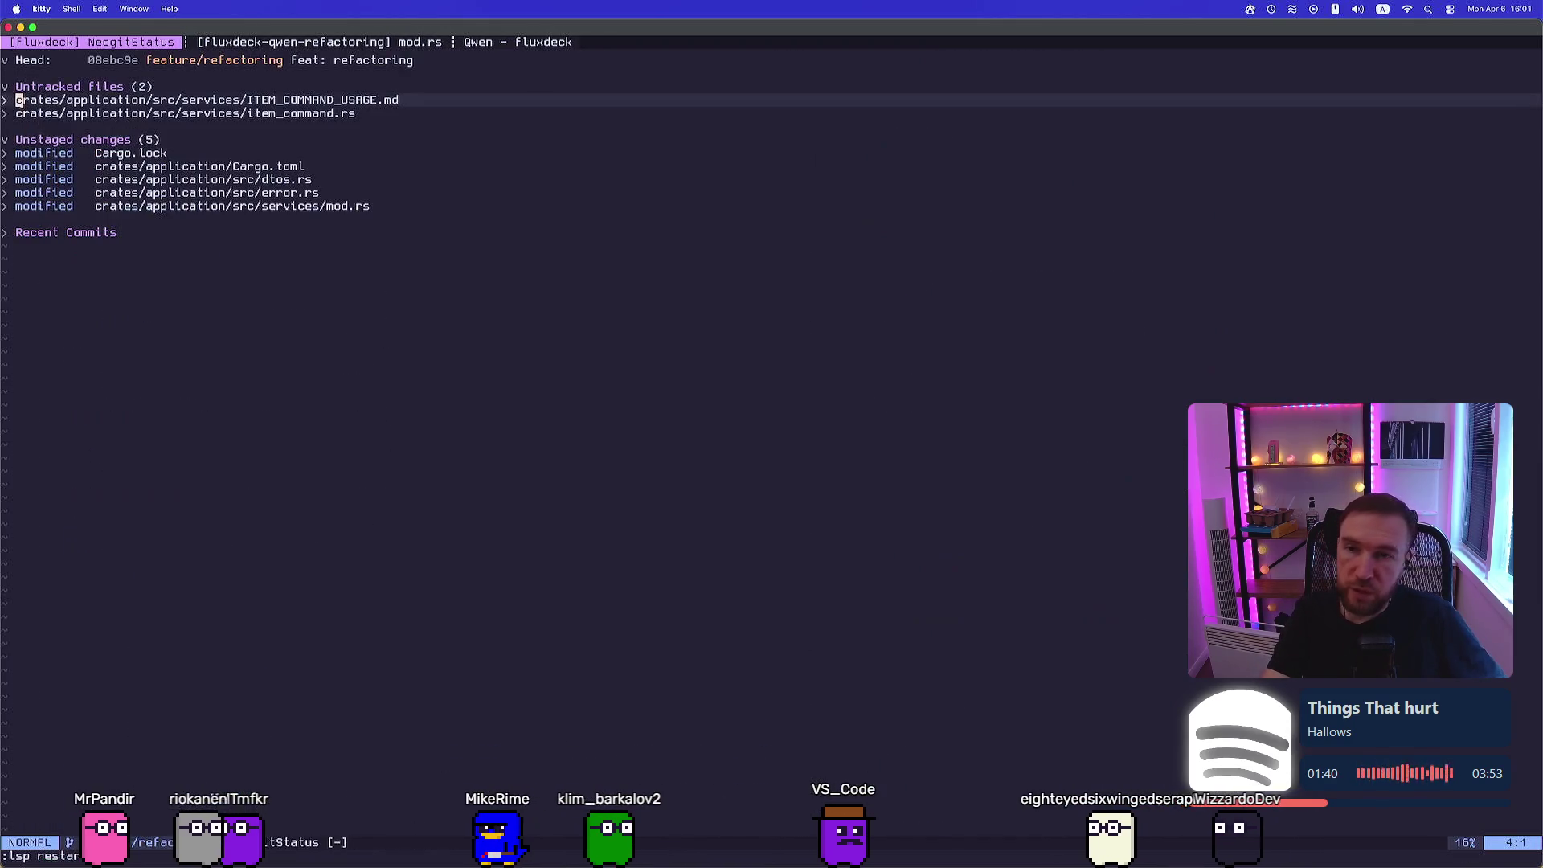
pyautogui.press('j')
pyautogui.press('j')
pyautogui.press('j')
pyautogui.press('j')
pyautogui.press('j')
pyautogui.press('j')
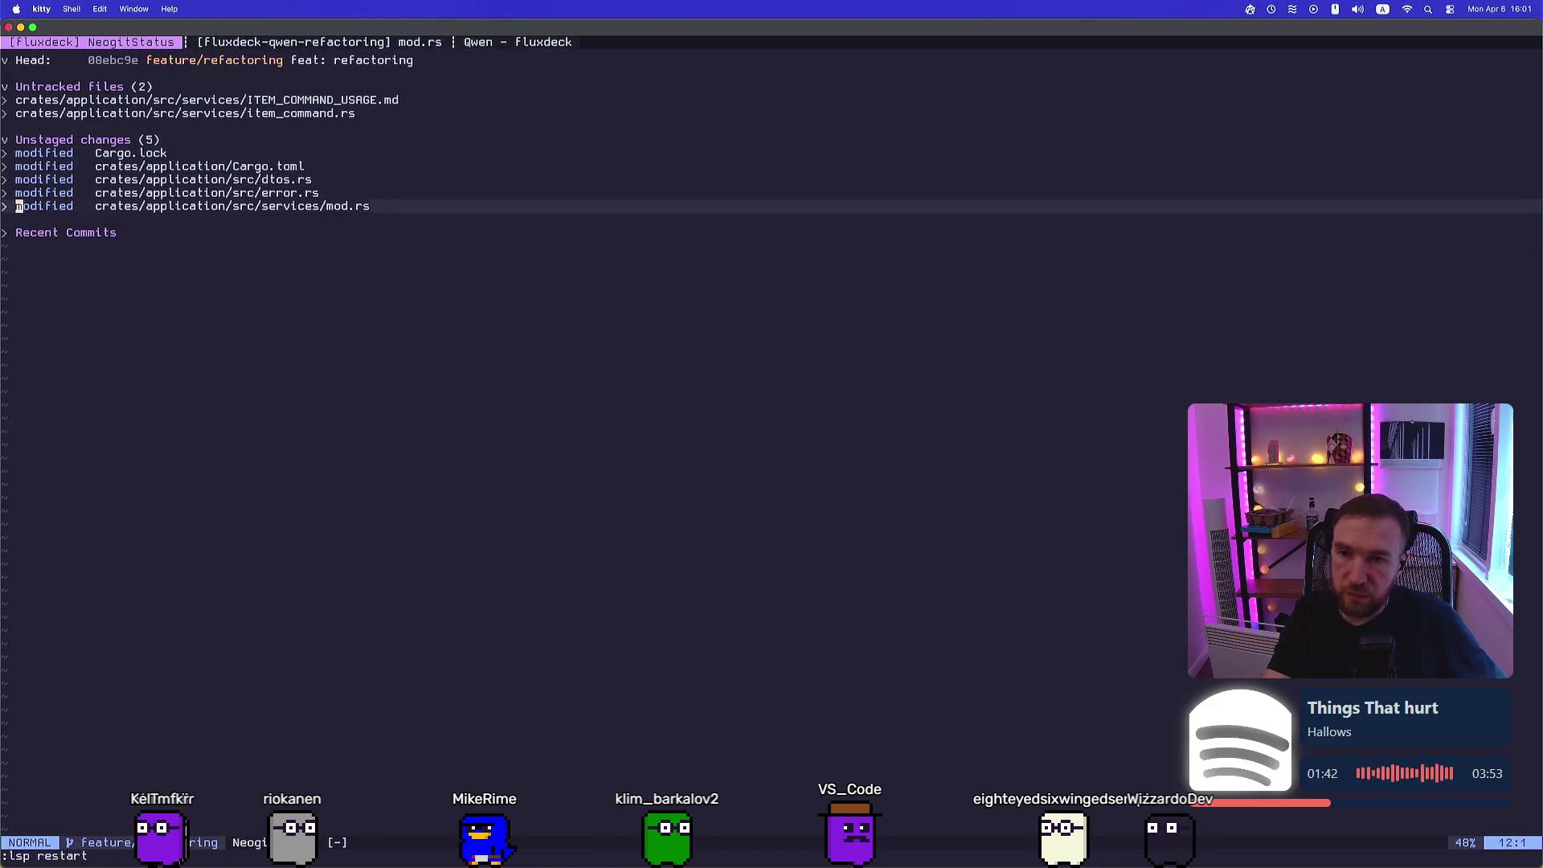
pyautogui.press('Tab')
pyautogui.press('Tab')
pyautogui.press('k')
pyautogui.press('k')
pyautogui.press('k')
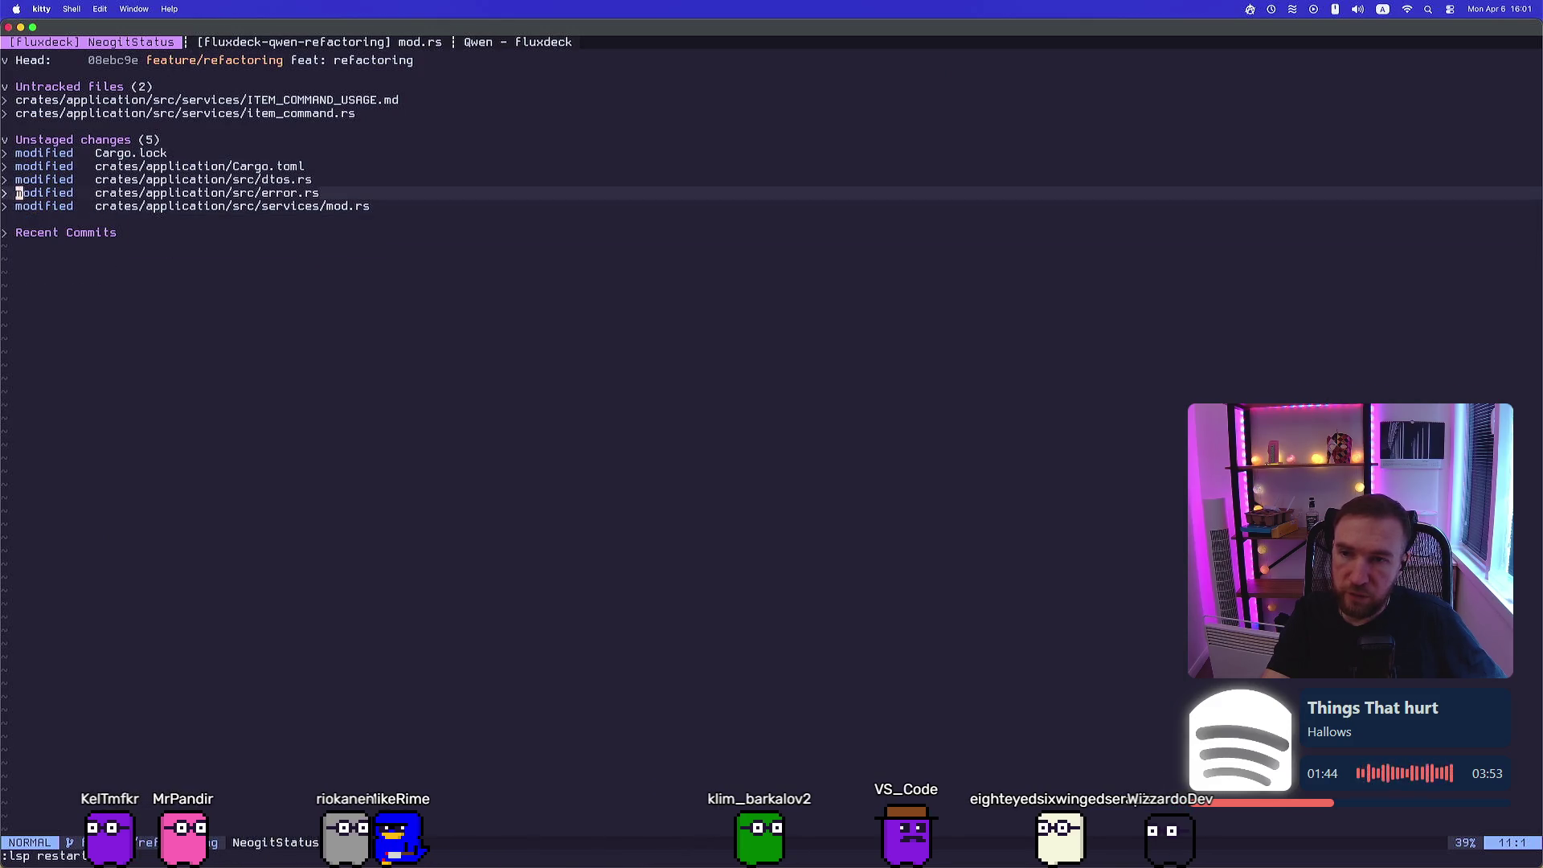
pyautogui.press('k')
pyautogui.press('j')
pyautogui.press('j')
pyautogui.press('j')
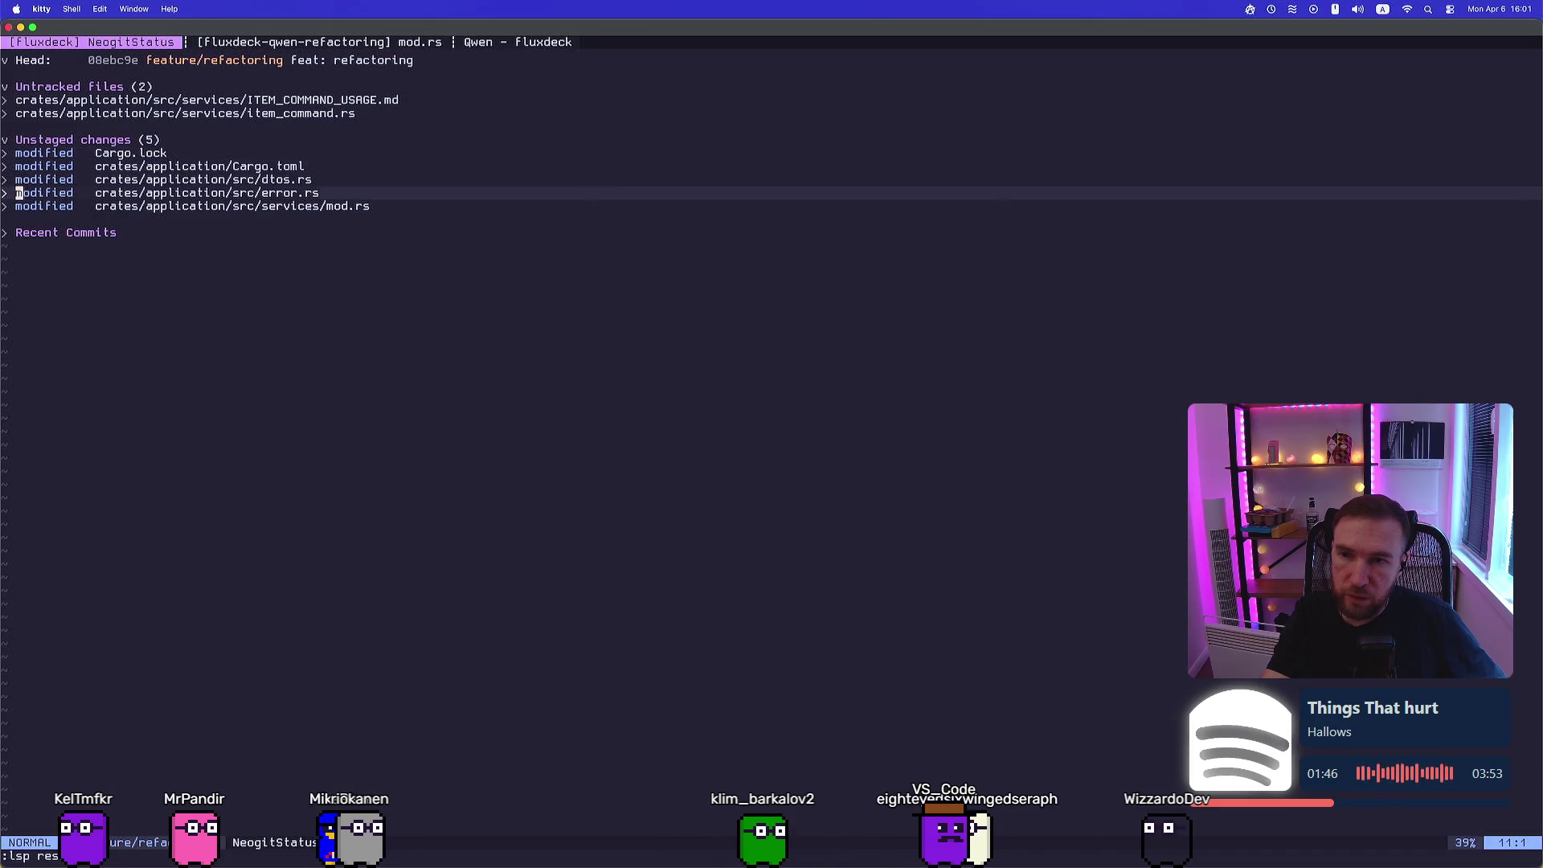
pyautogui.press('Tab')
# Expand the dtos.rs diff, open dtos.rs, and jump to its first added hunk
pyautogui.press('Tab')
pyautogui.press('k')
pyautogui.press('Tab')
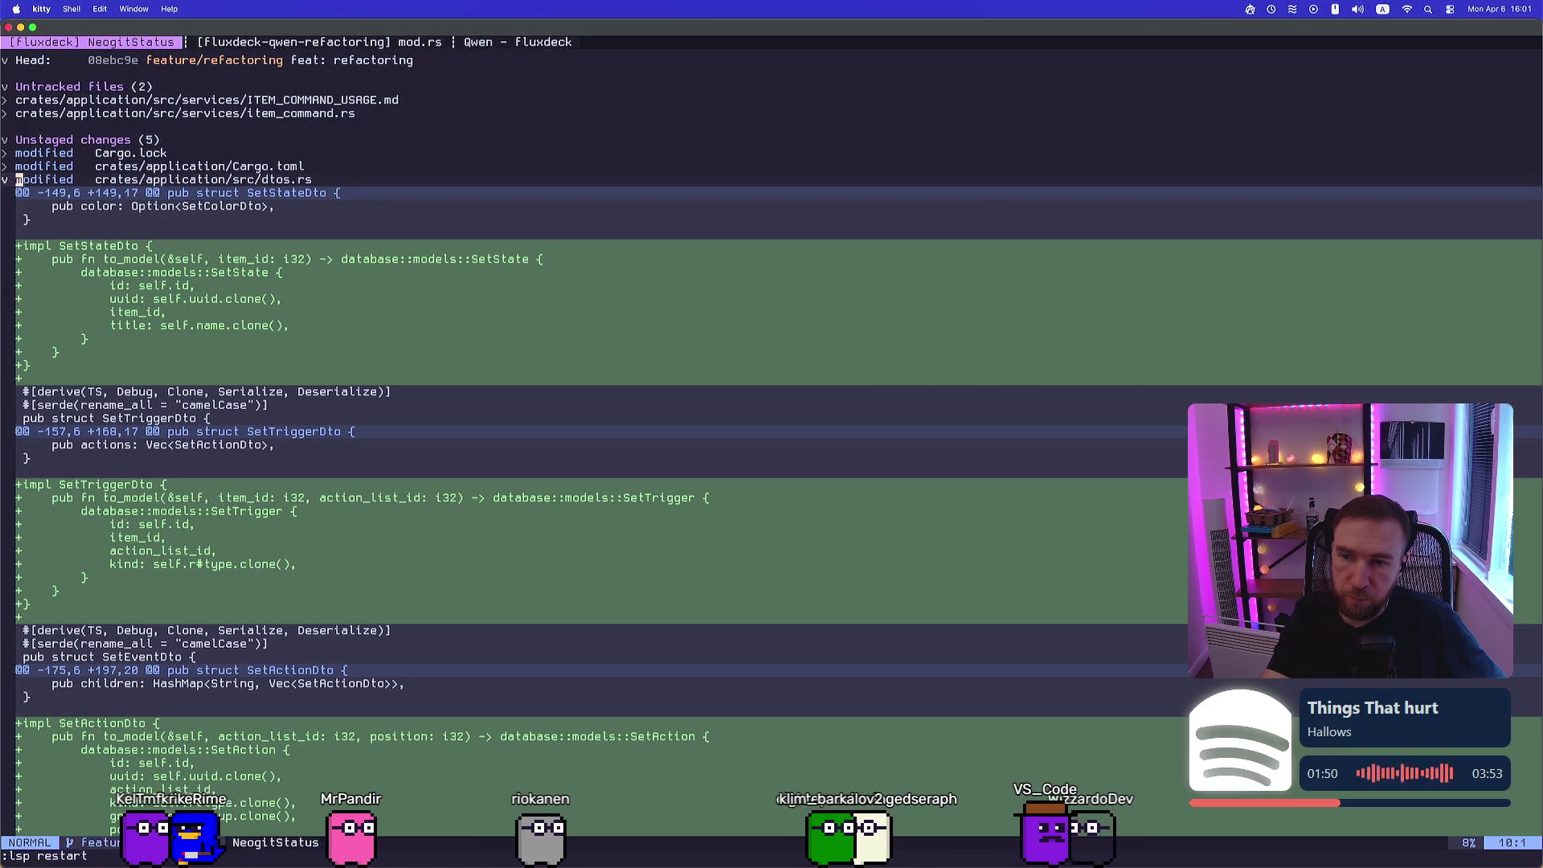
pyautogui.press('Return')
pyautogui.press(']c')
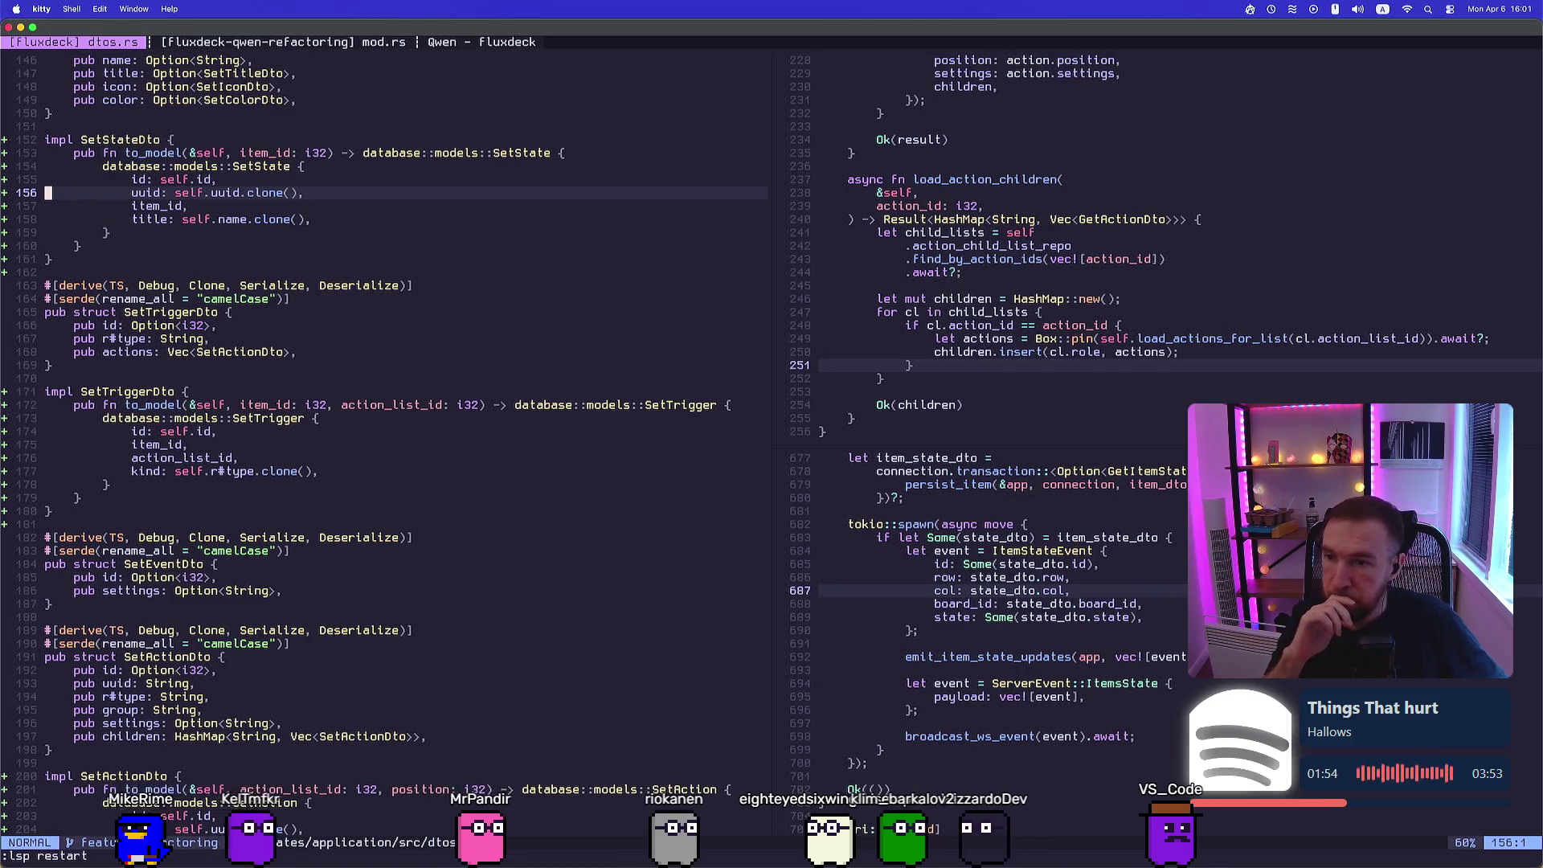
# Read down through the new to_model implementations, then back up to SetColorDto
pyautogui.press('j')
pyautogui.press('j')
pyautogui.press('j')
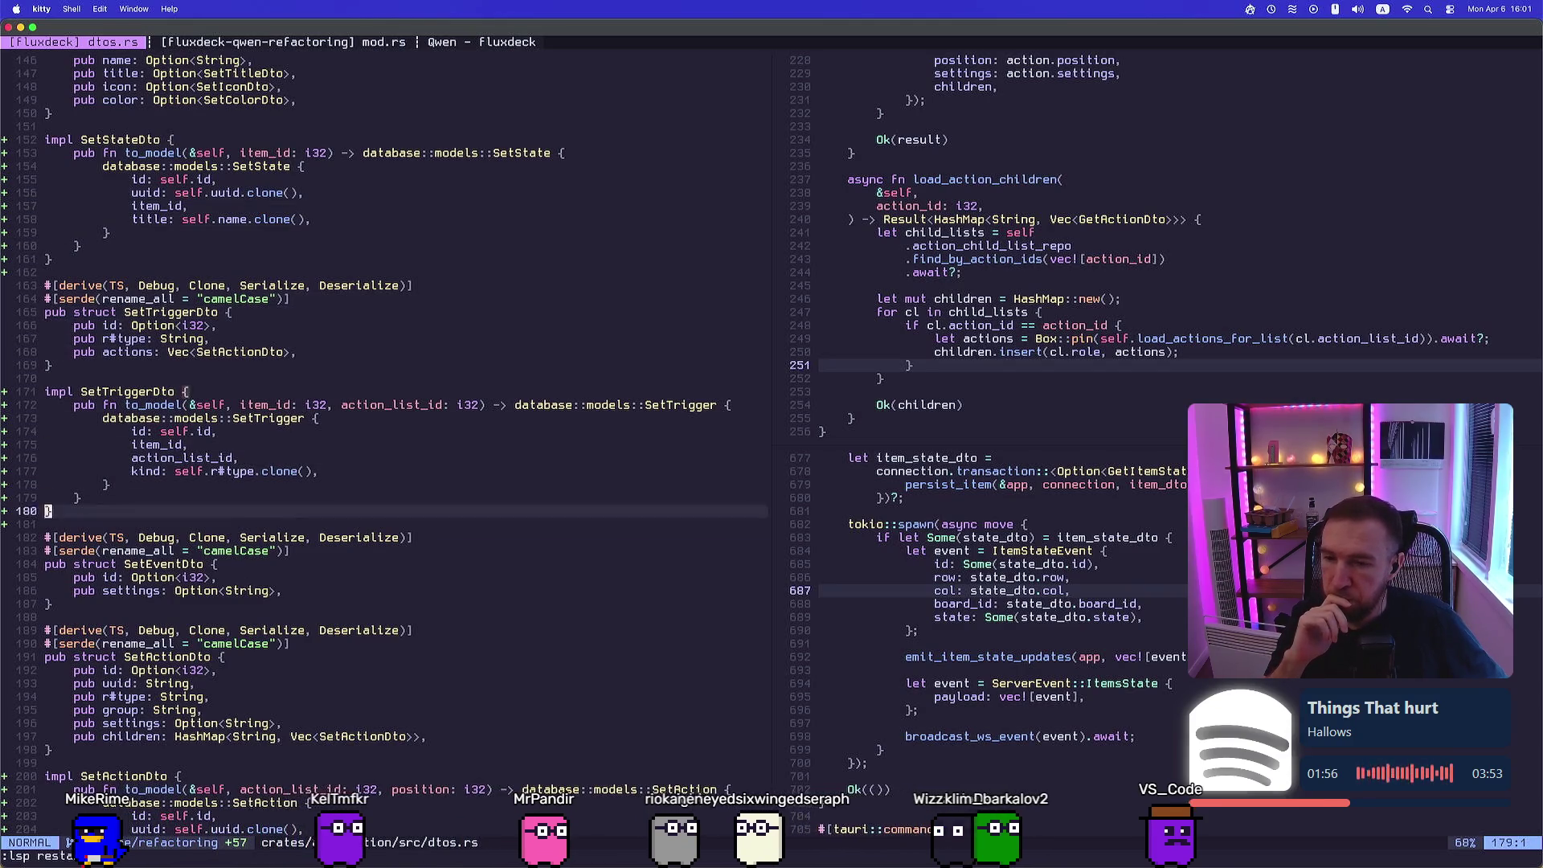
pyautogui.press('j')
pyautogui.press('j')
pyautogui.press('j')
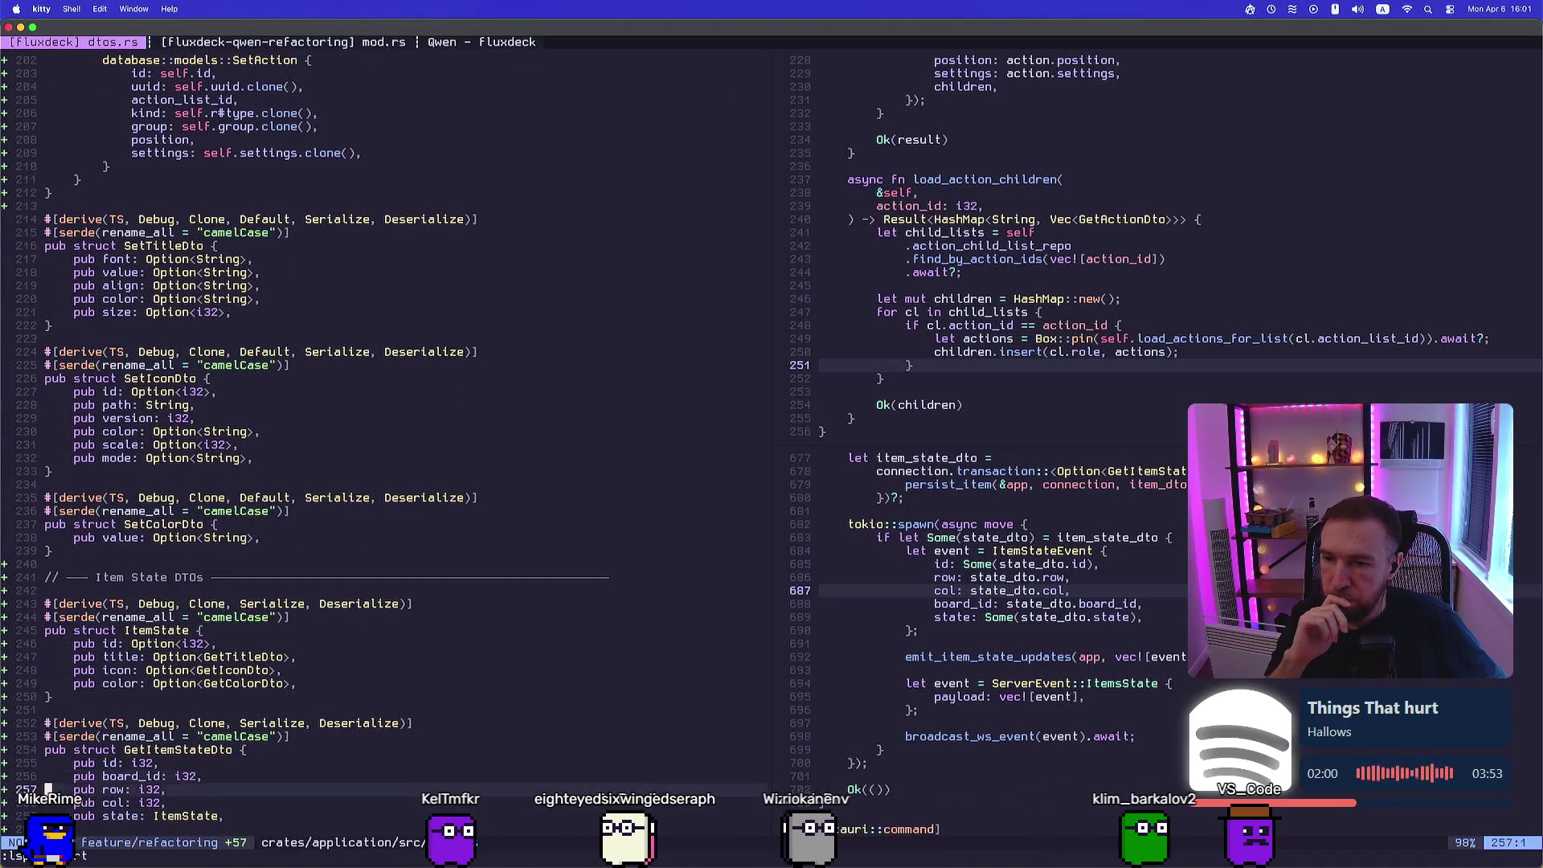
pyautogui.press('k')
pyautogui.press('k')
pyautogui.press('k')
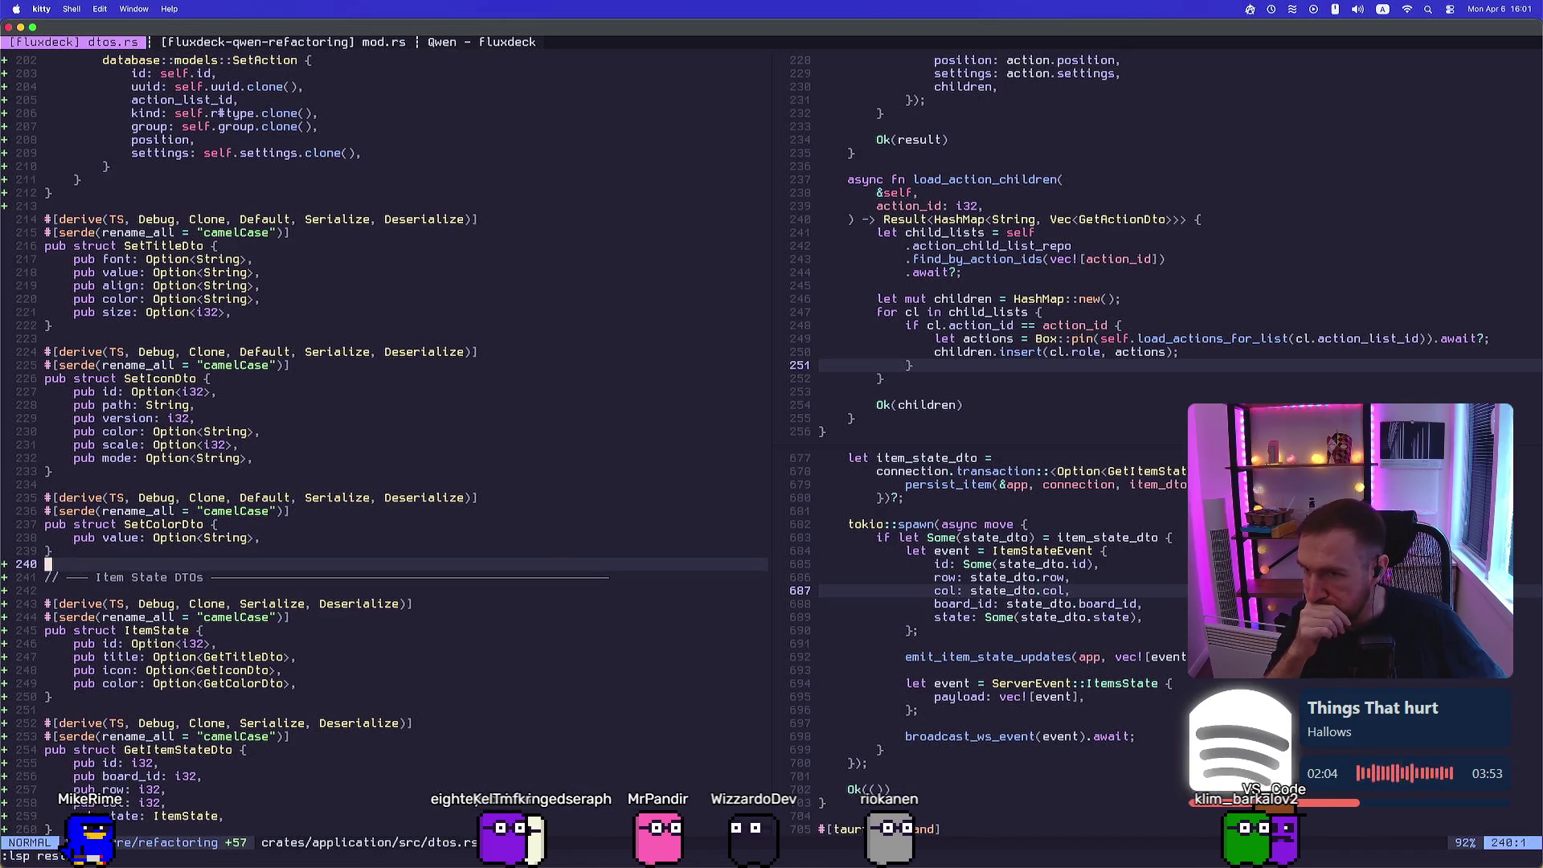
# Move up to the SetTriggerDto struct in dtos.rs, then bring Zen browser to the front
pyautogui.press('k')
pyautogui.press('k')
pyautogui.press('k')
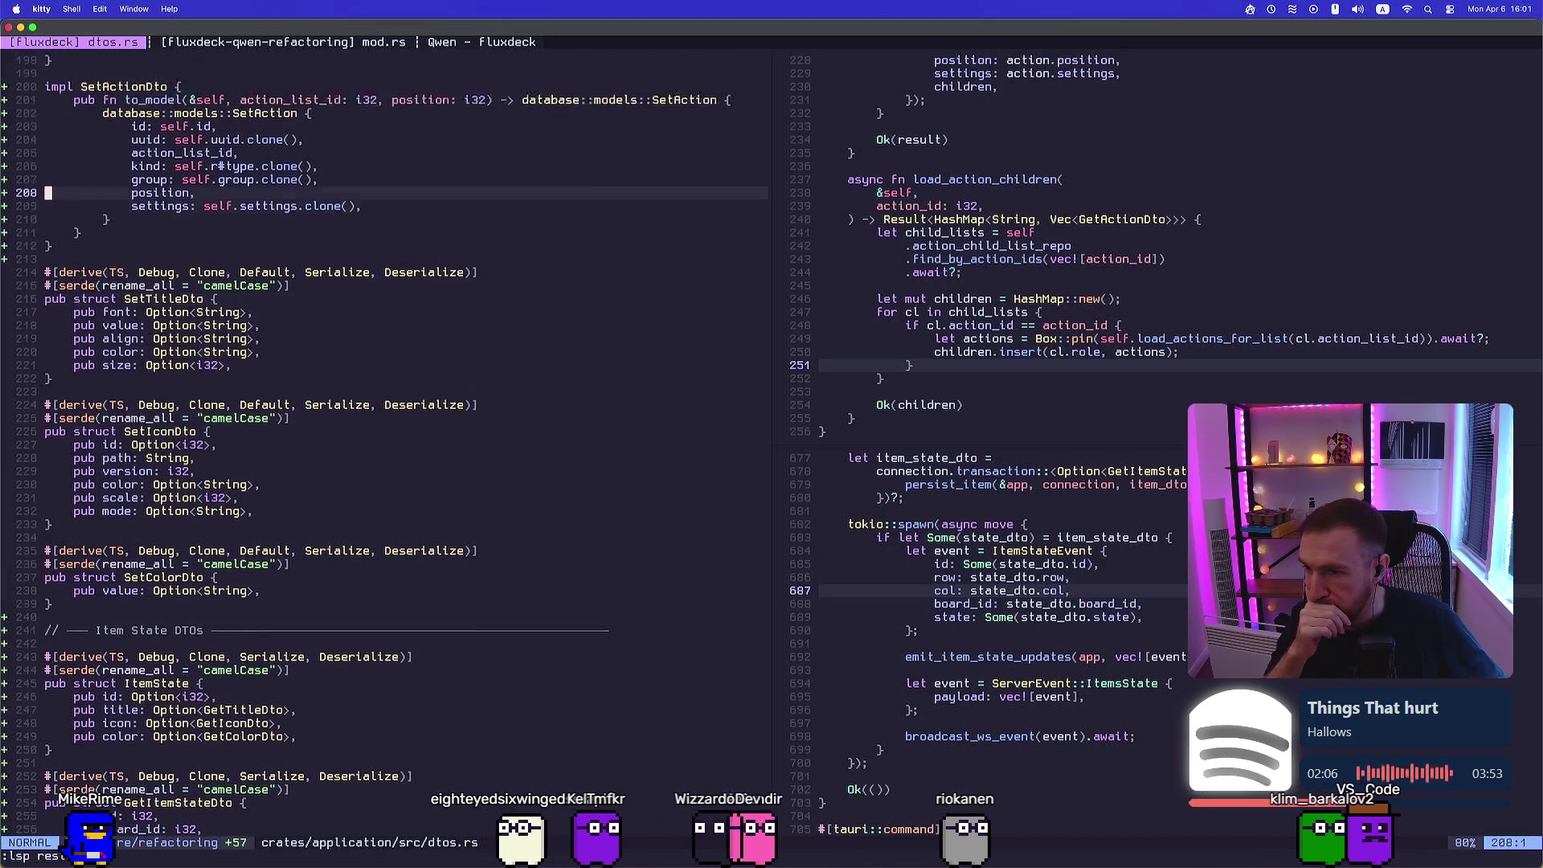
pyautogui.press('k')
pyautogui.press('k')
pyautogui.press('k')
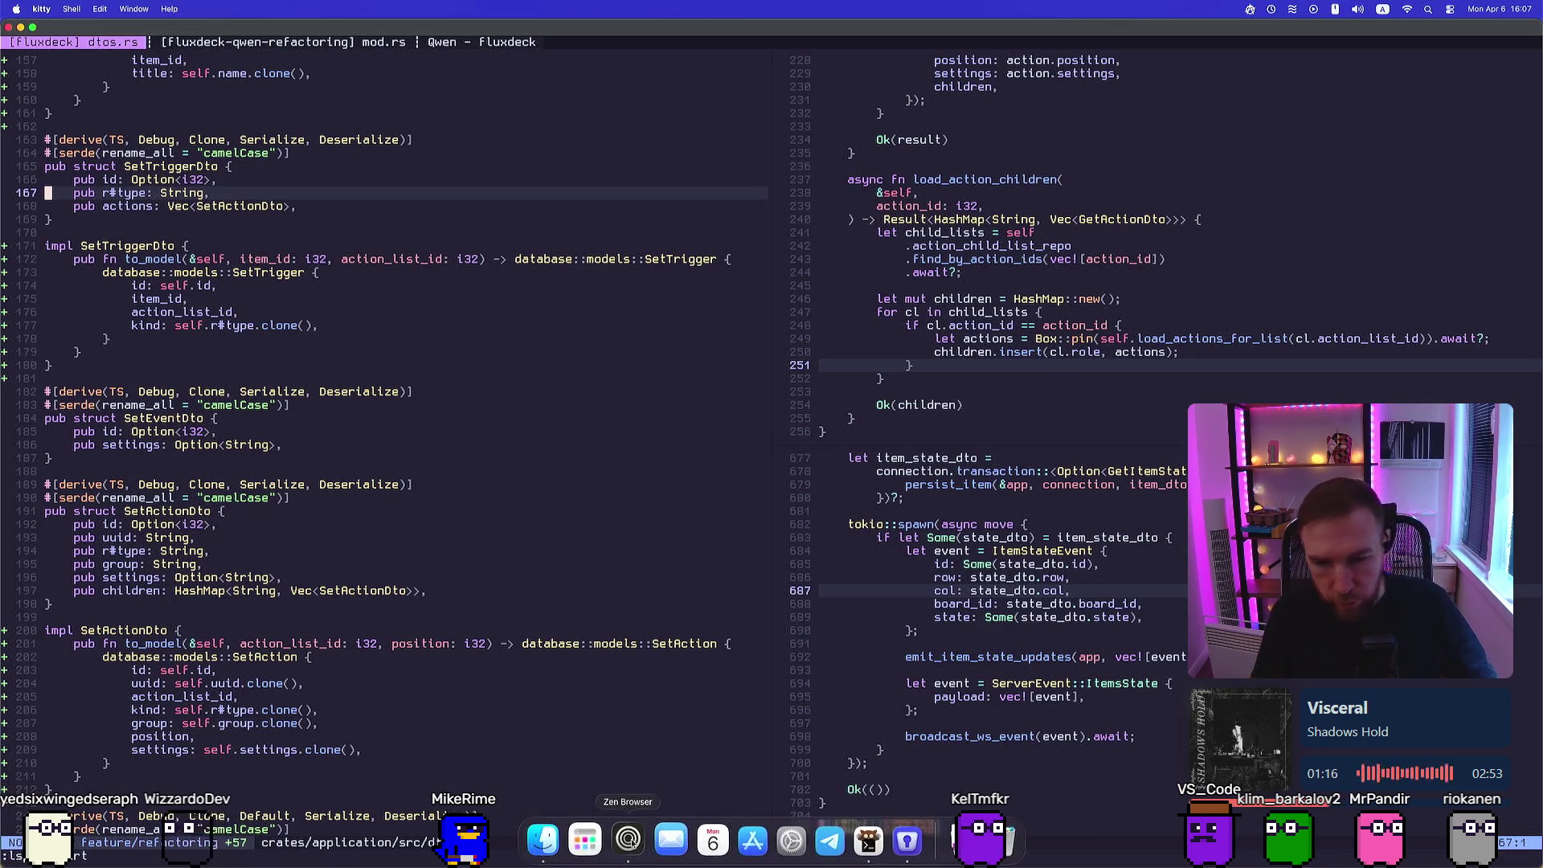
pyautogui.click(627, 840)
# Open a new tab and load the YouTube home page from its start-page tile
pyautogui.press('super+t')
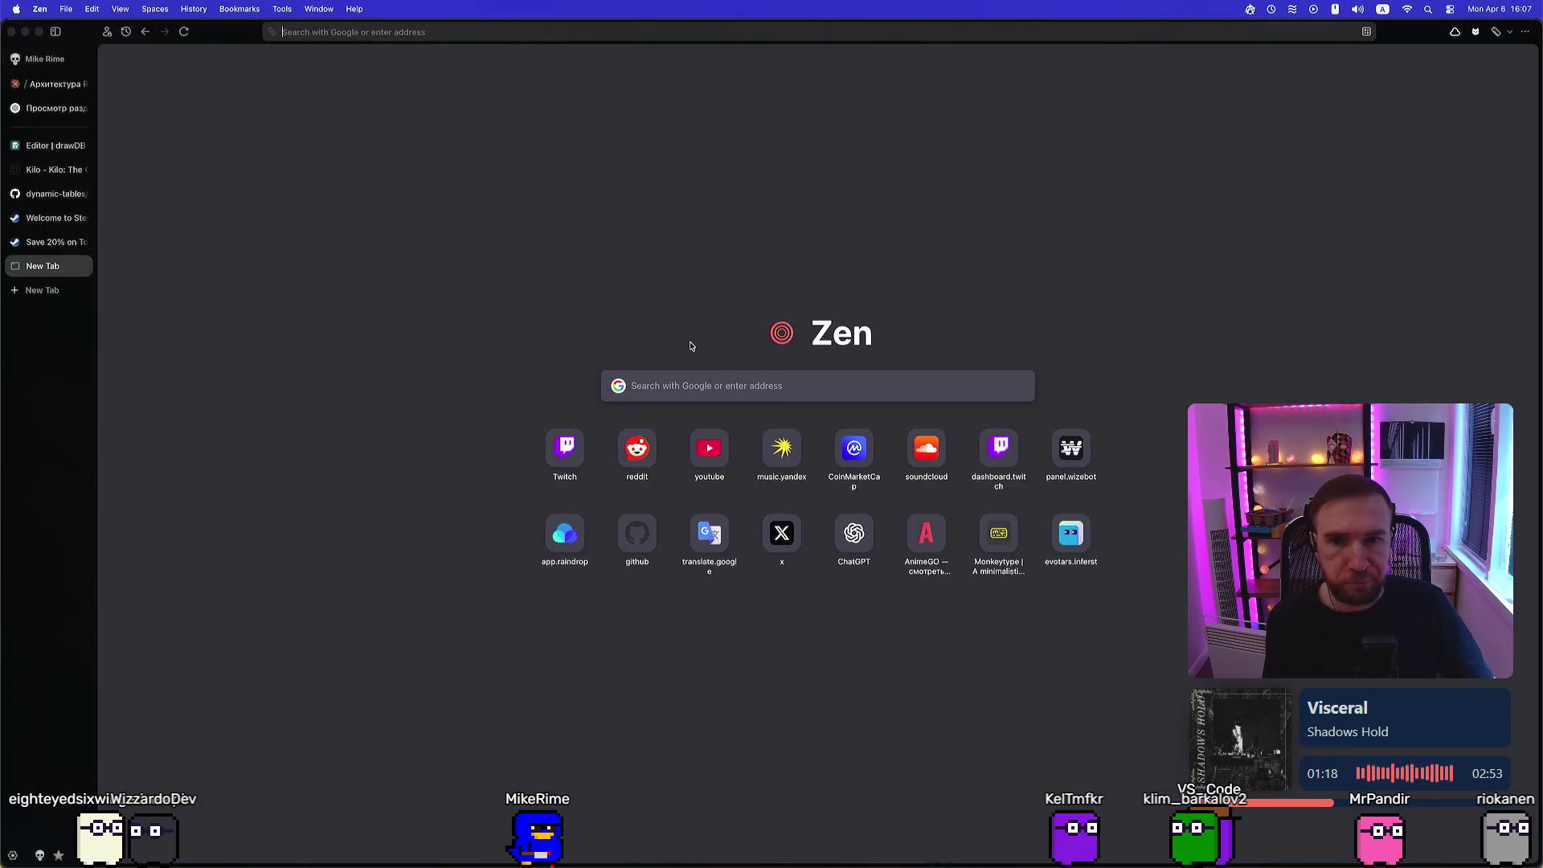
pyautogui.click(709, 448)
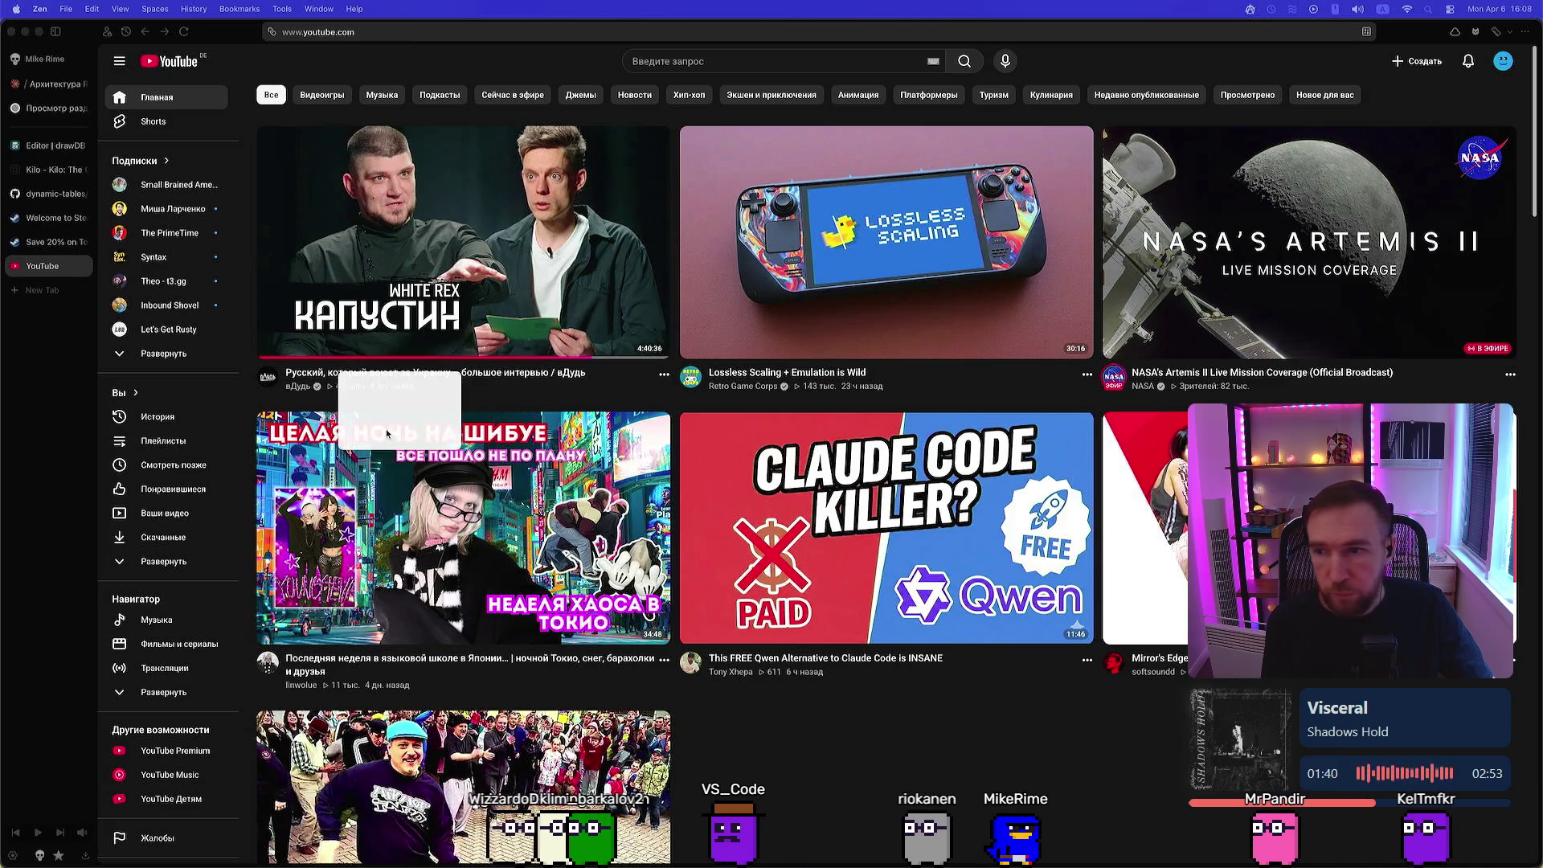
# Open the Domain Modeling Made Functional talk in its own tab and return to the YouTube feed
pyautogui.moveTo(387, 434); pyautogui.dragTo(81, 438)
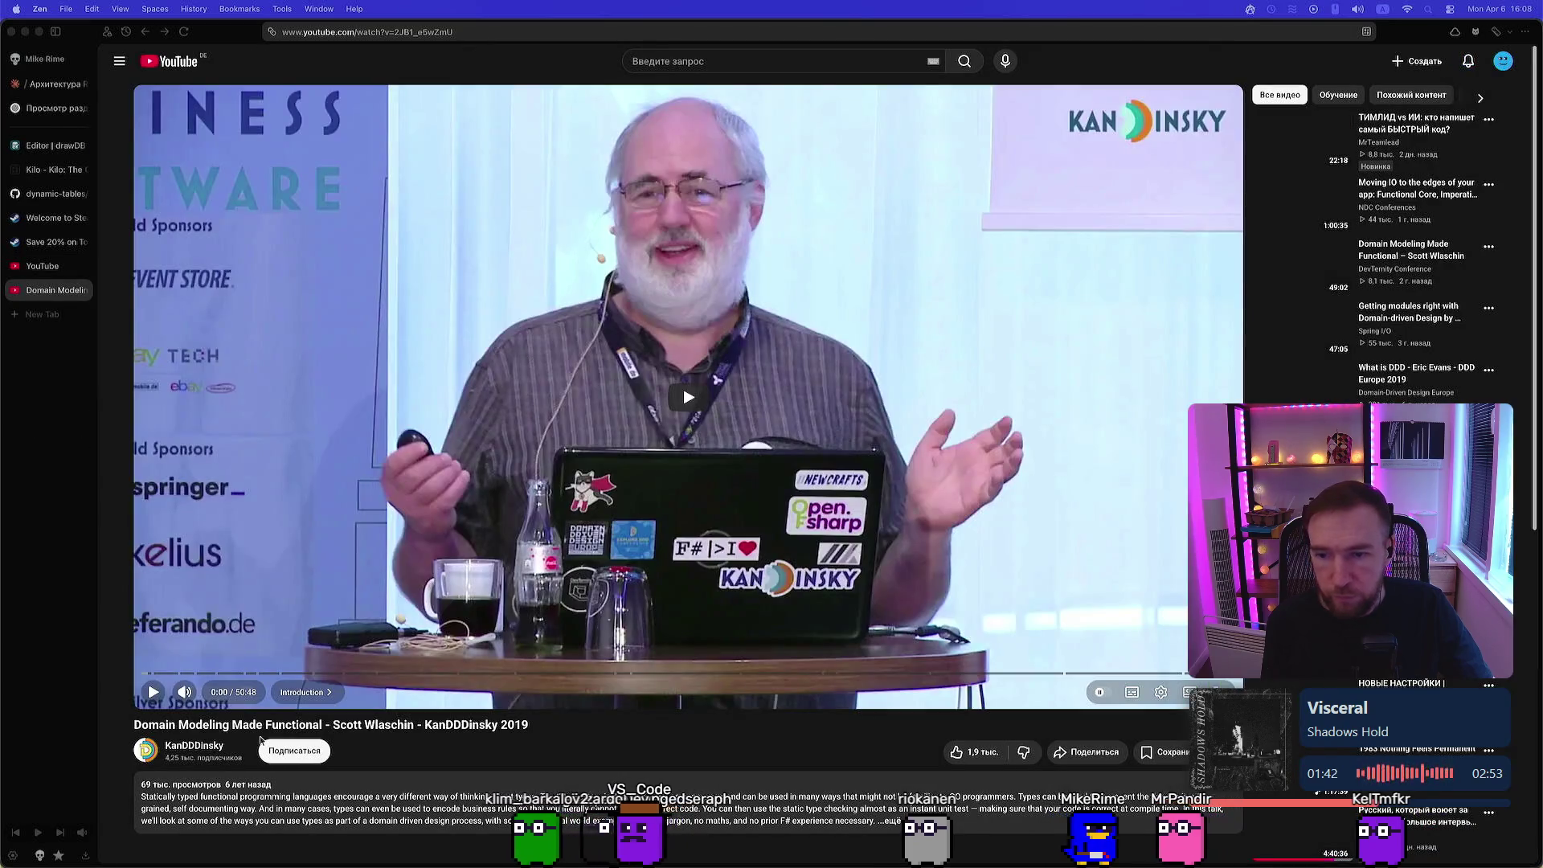
pyautogui.click(42, 265)
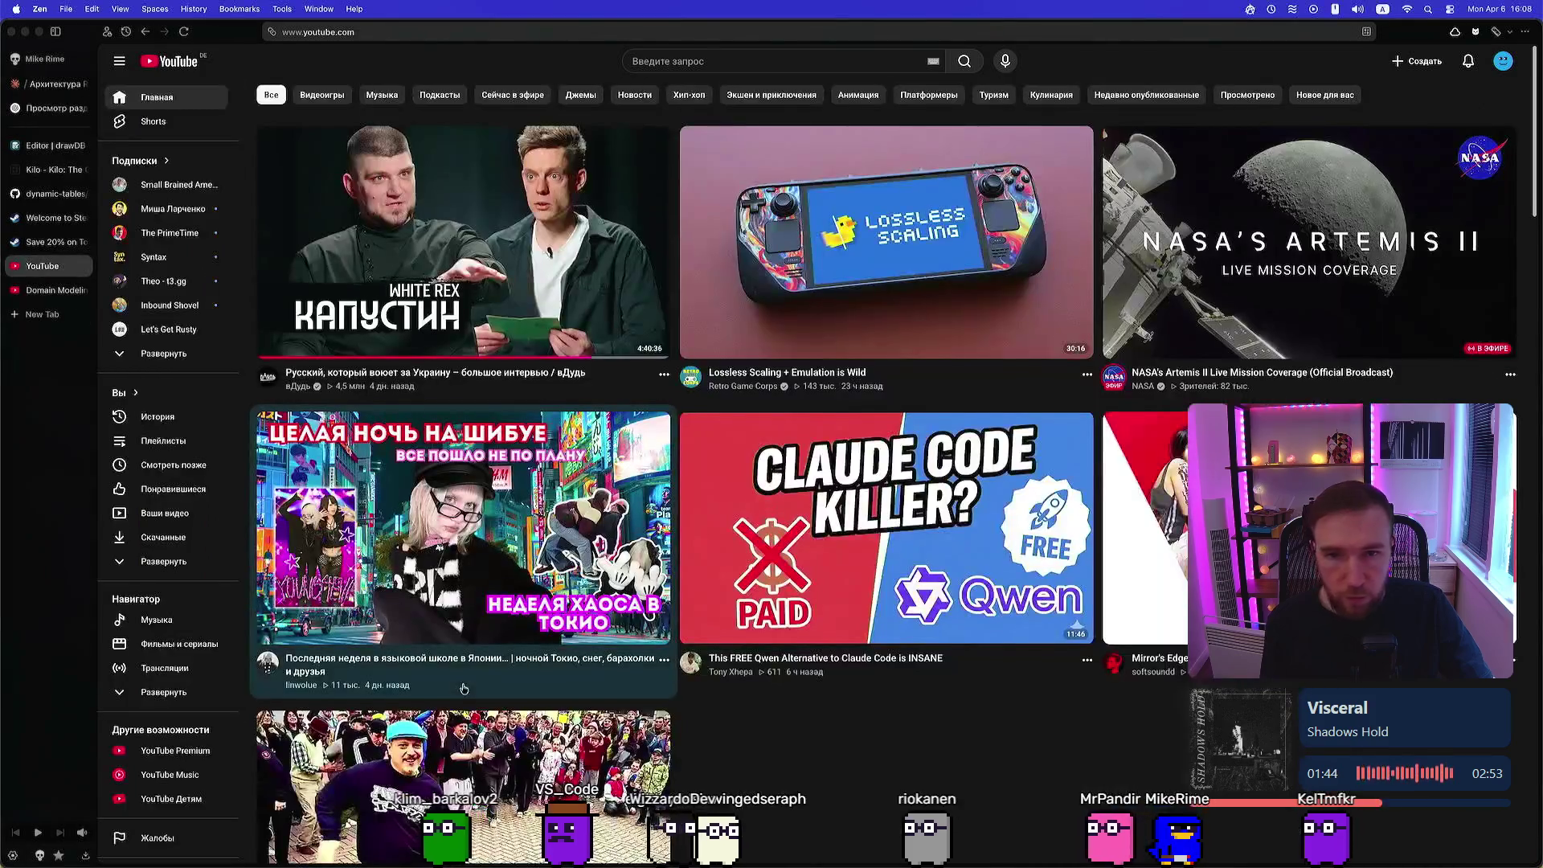
pyautogui.scroll(-5, 464, 689)
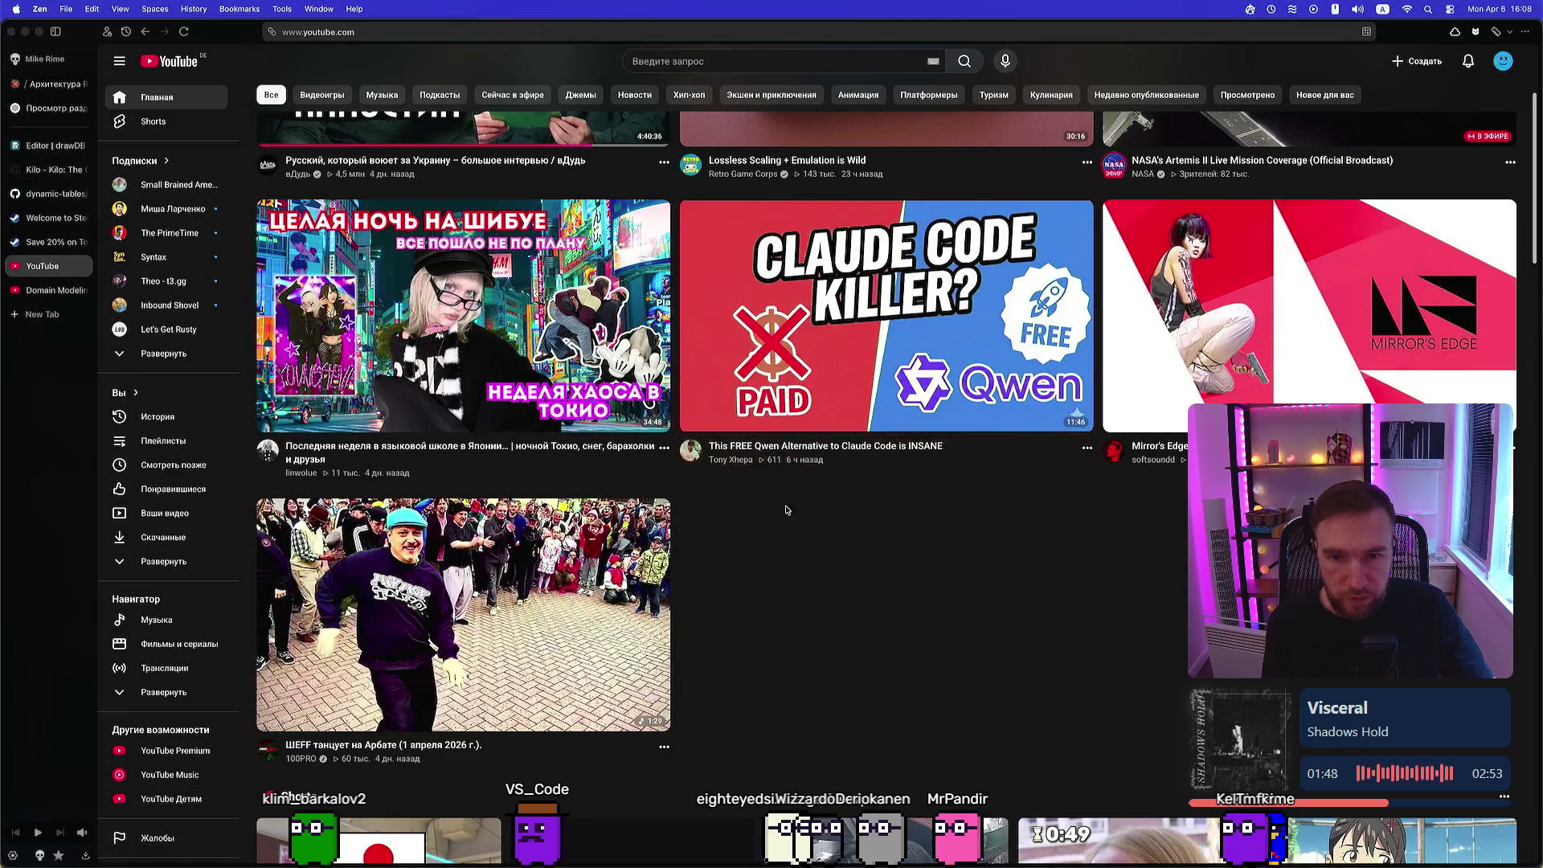
pyautogui.moveTo(796, 457)
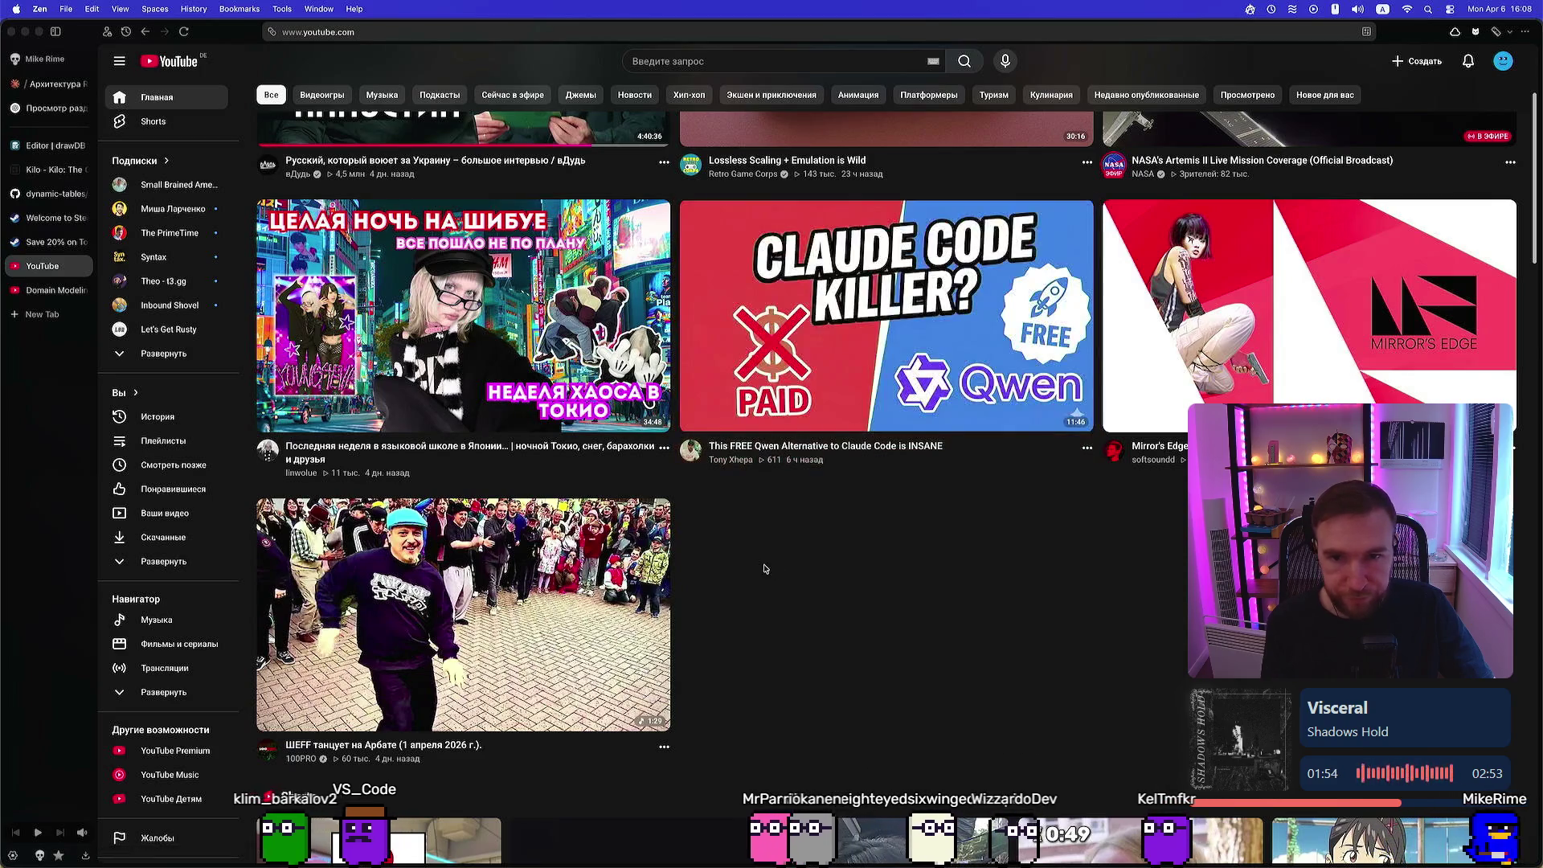
# Scroll the home feed to the Rust course and 80s Japanese City Pop recommendations
pyautogui.scroll(-3, 765, 569)
pyautogui.scroll(4, 748, 567)
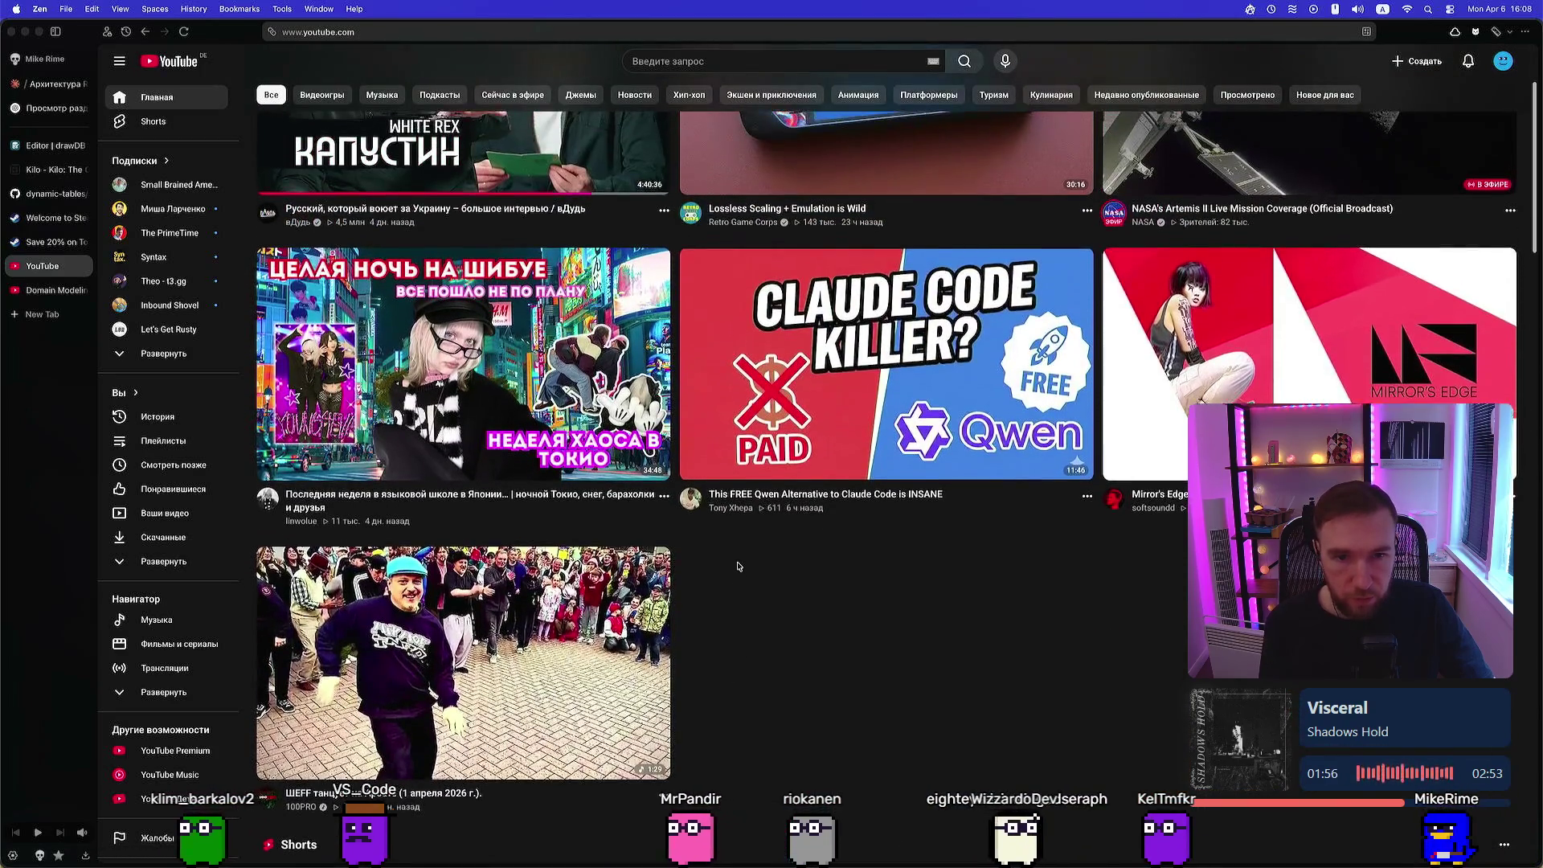
pyautogui.scroll(-2, 738, 567)
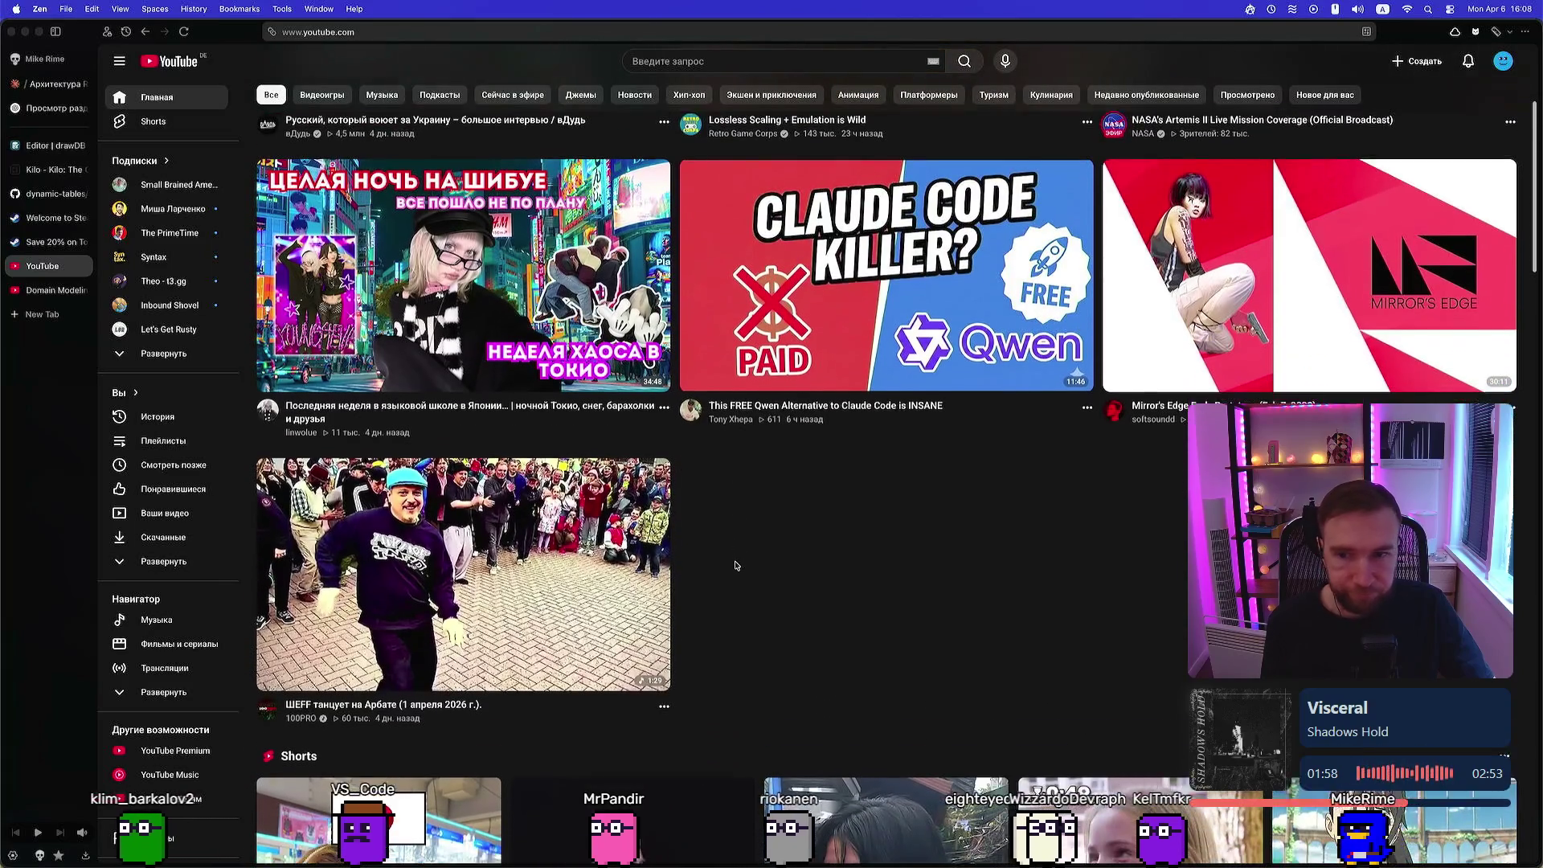
pyautogui.scroll(-10, 735, 565)
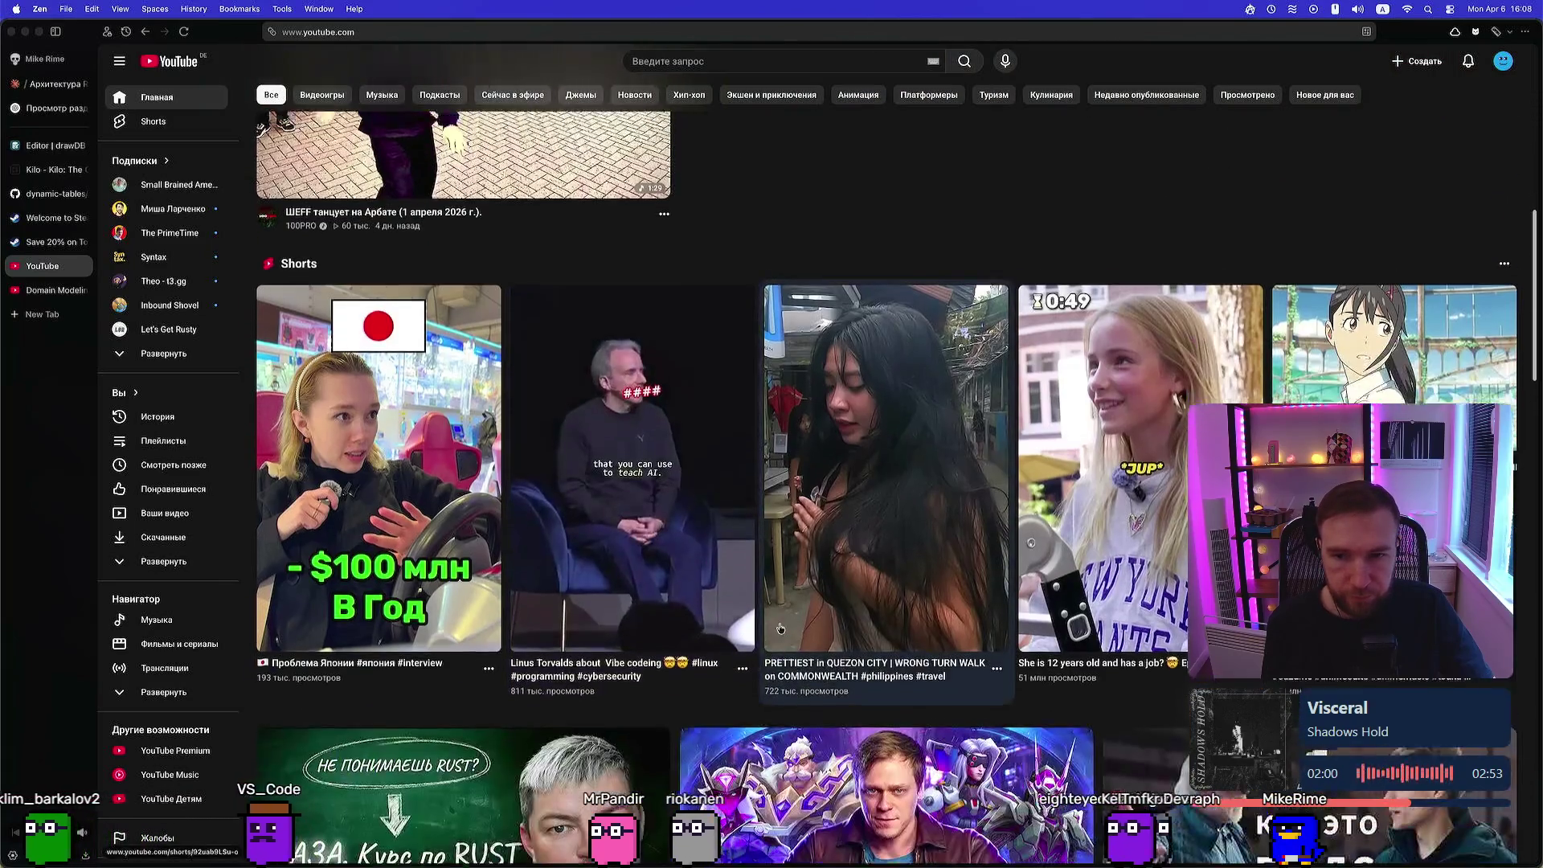
pyautogui.scroll(-2, 1529, 291)
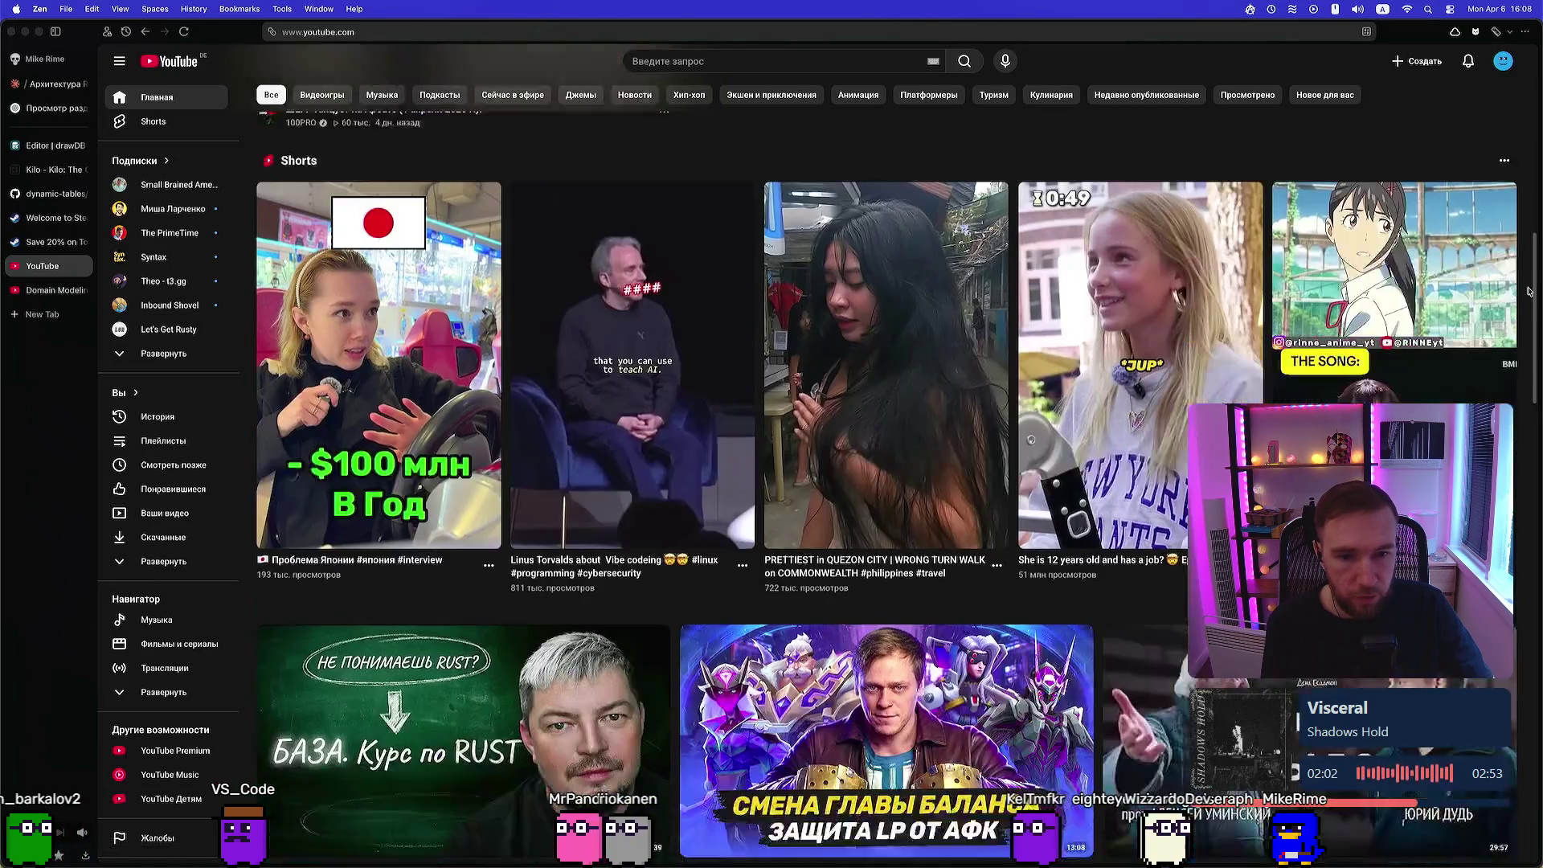
pyautogui.scroll(-3, 1530, 291)
pyautogui.scroll(-3, 806, 416)
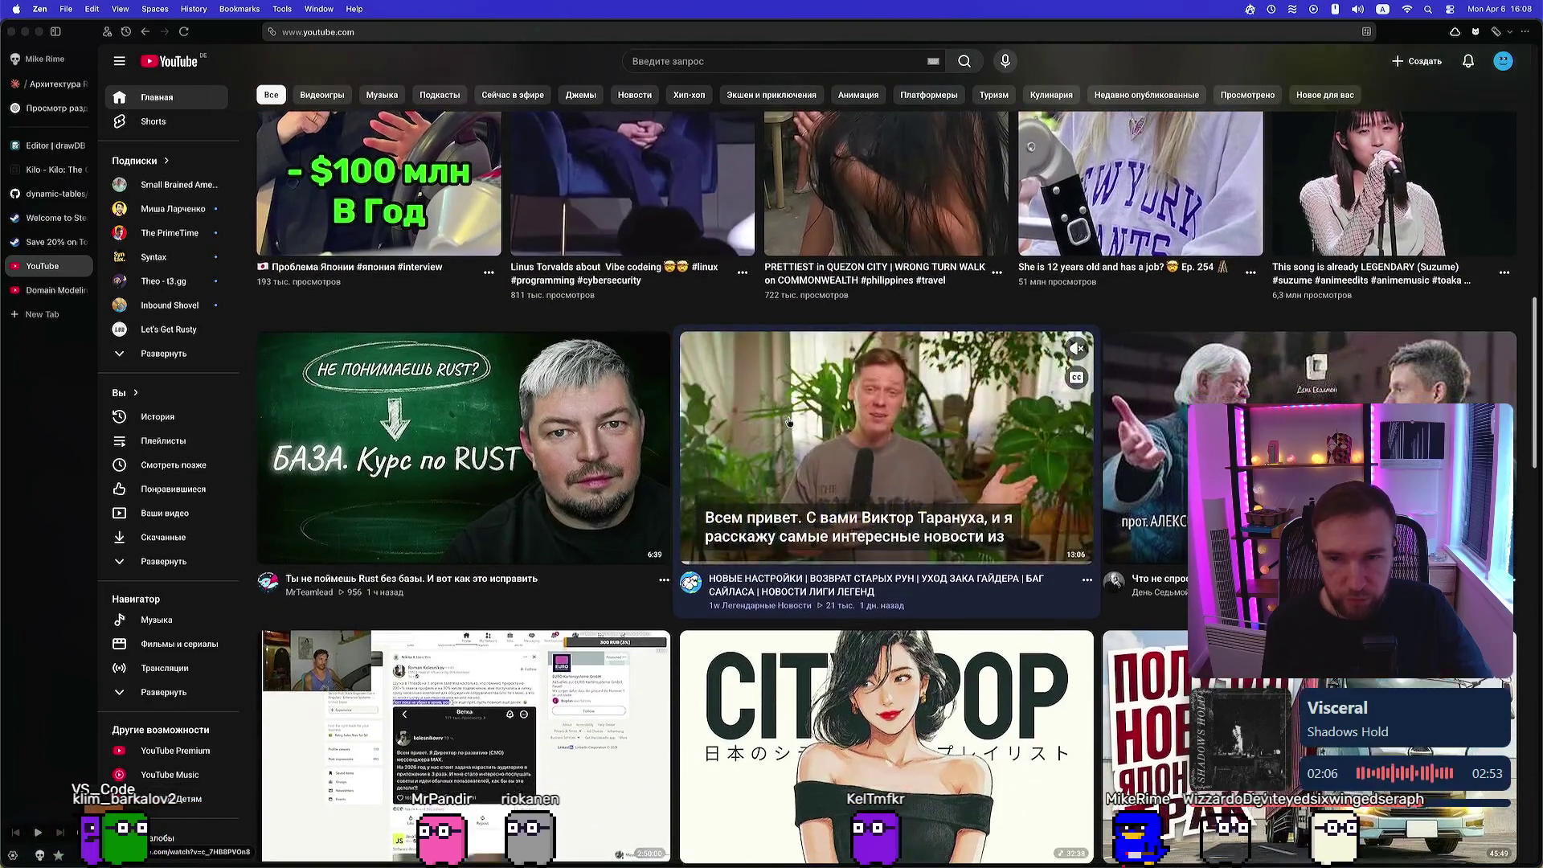
pyautogui.scroll(-1, 668, 576)
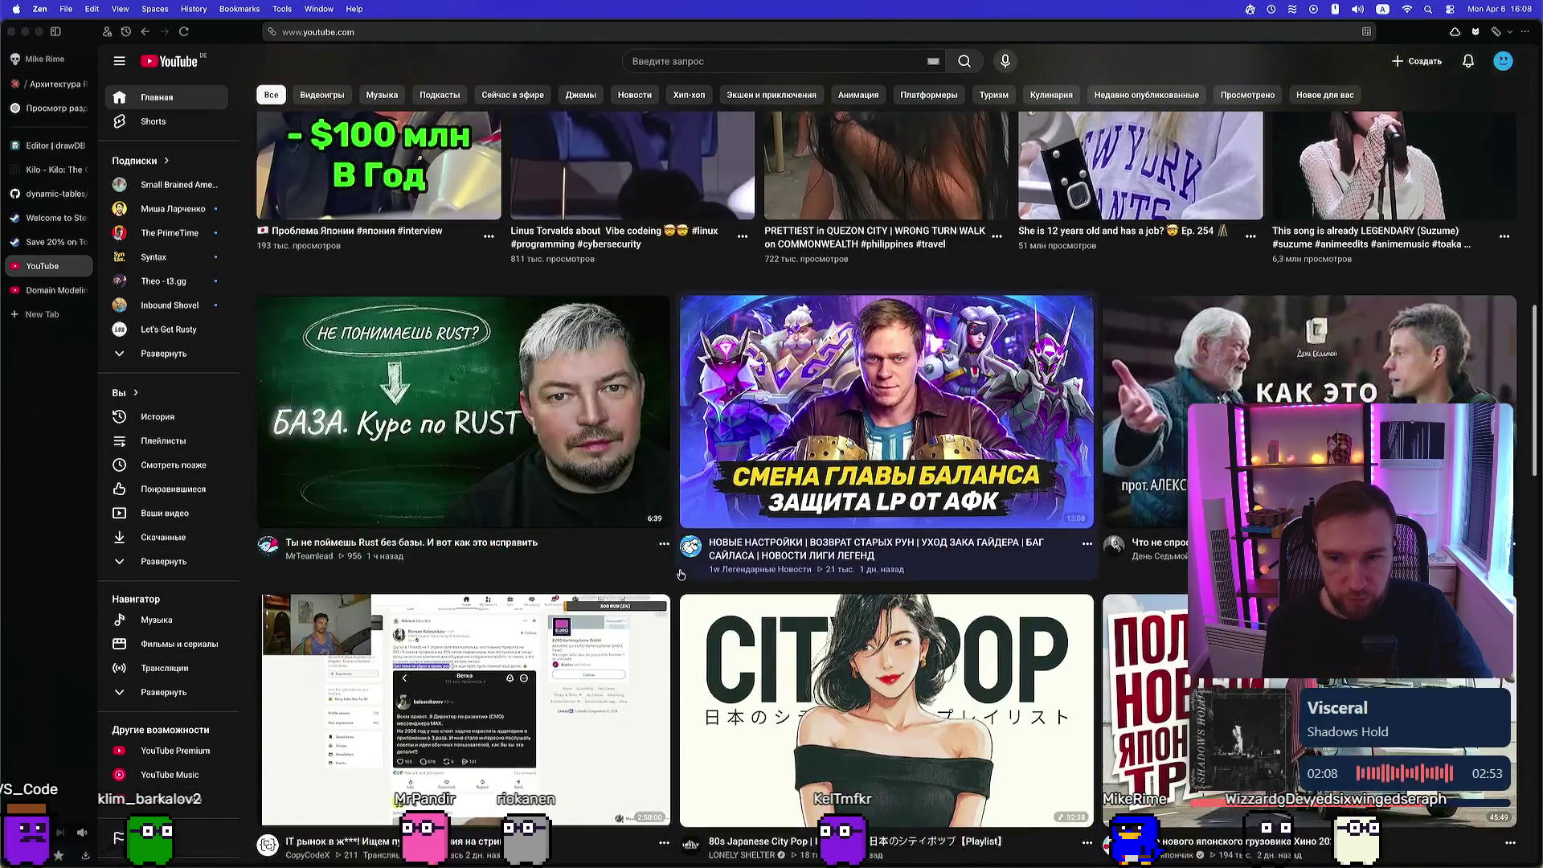
pyautogui.scroll(-2, 674, 589)
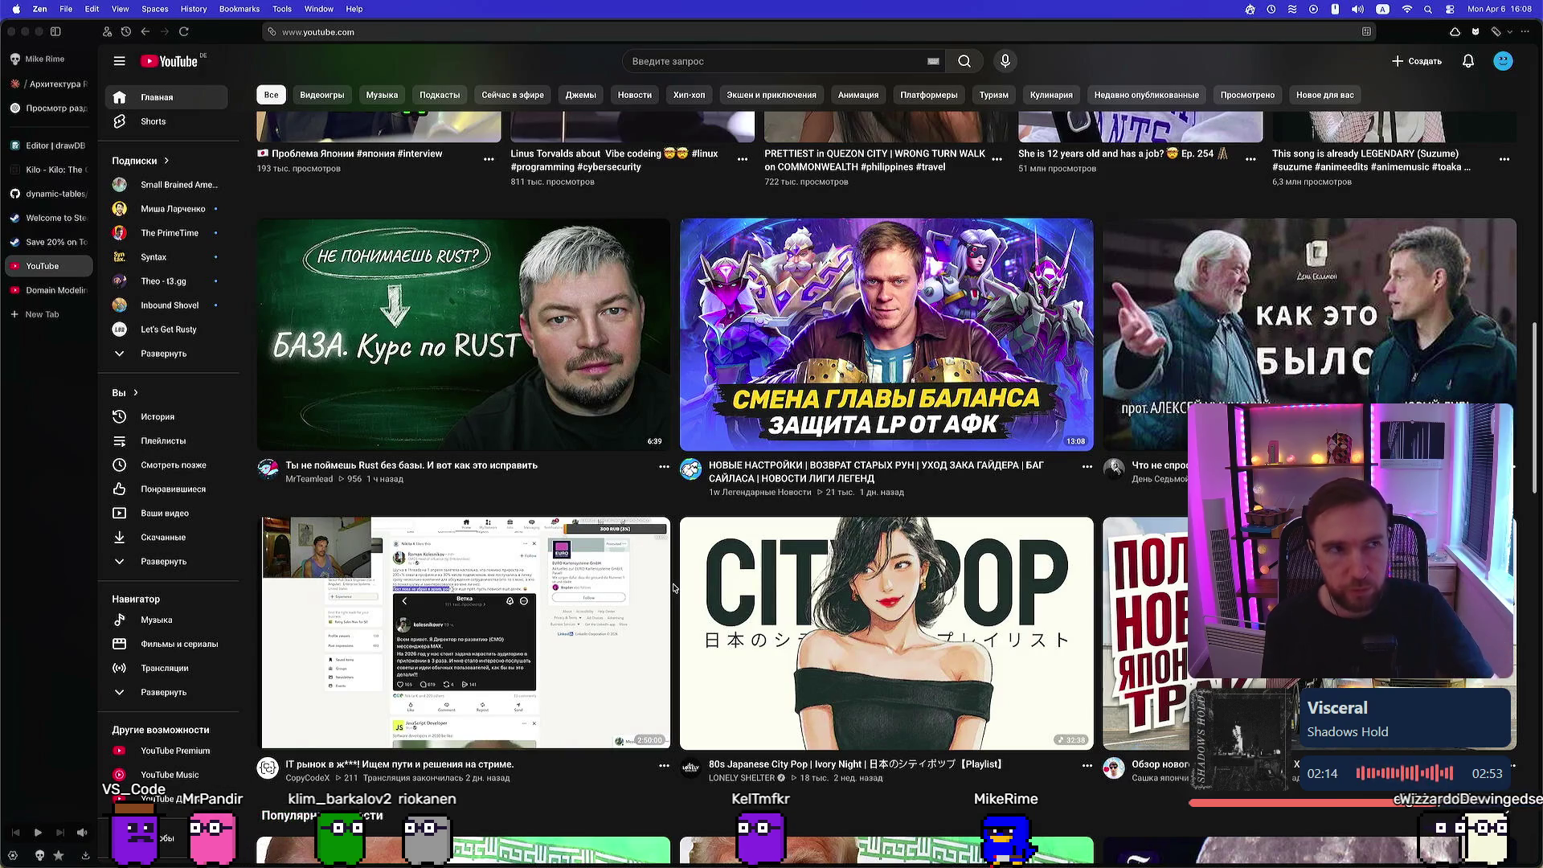
pyautogui.scroll(1, 671, 575)
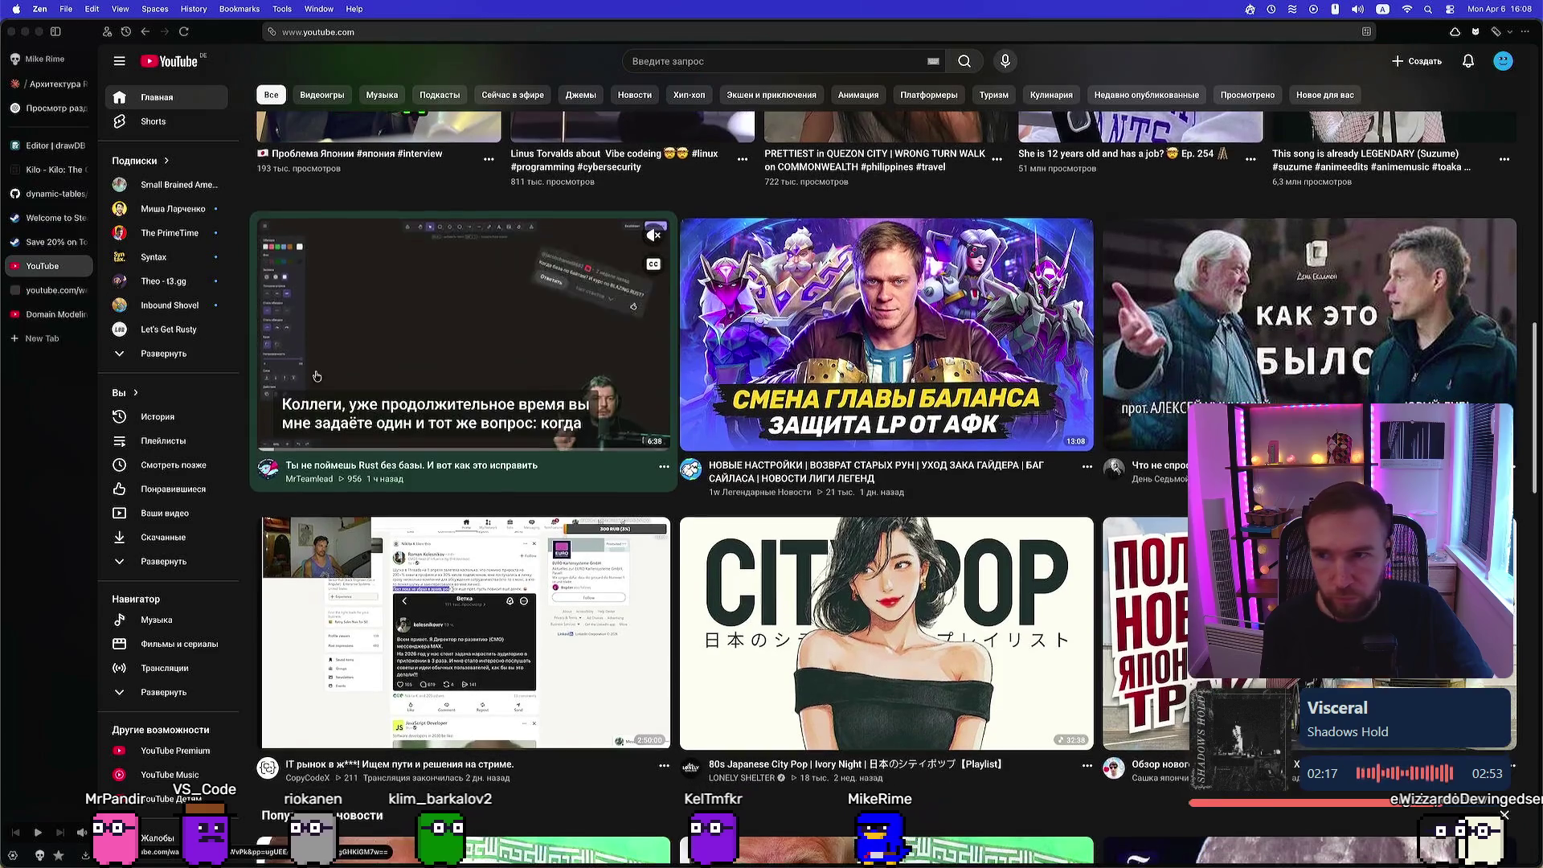
pyautogui.click(450, 338)
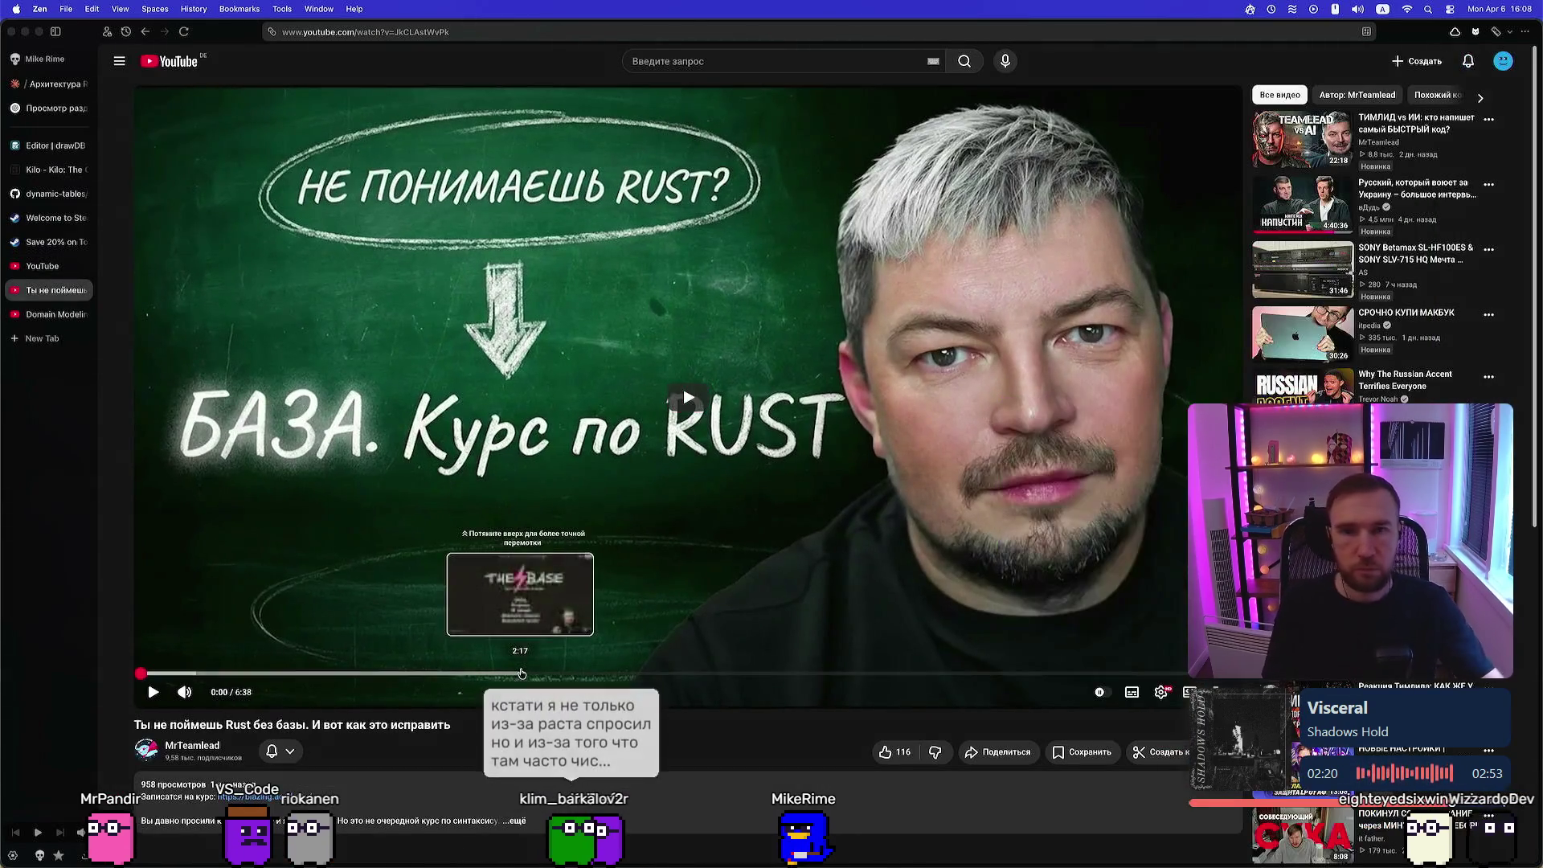
pyautogui.click(707, 408)
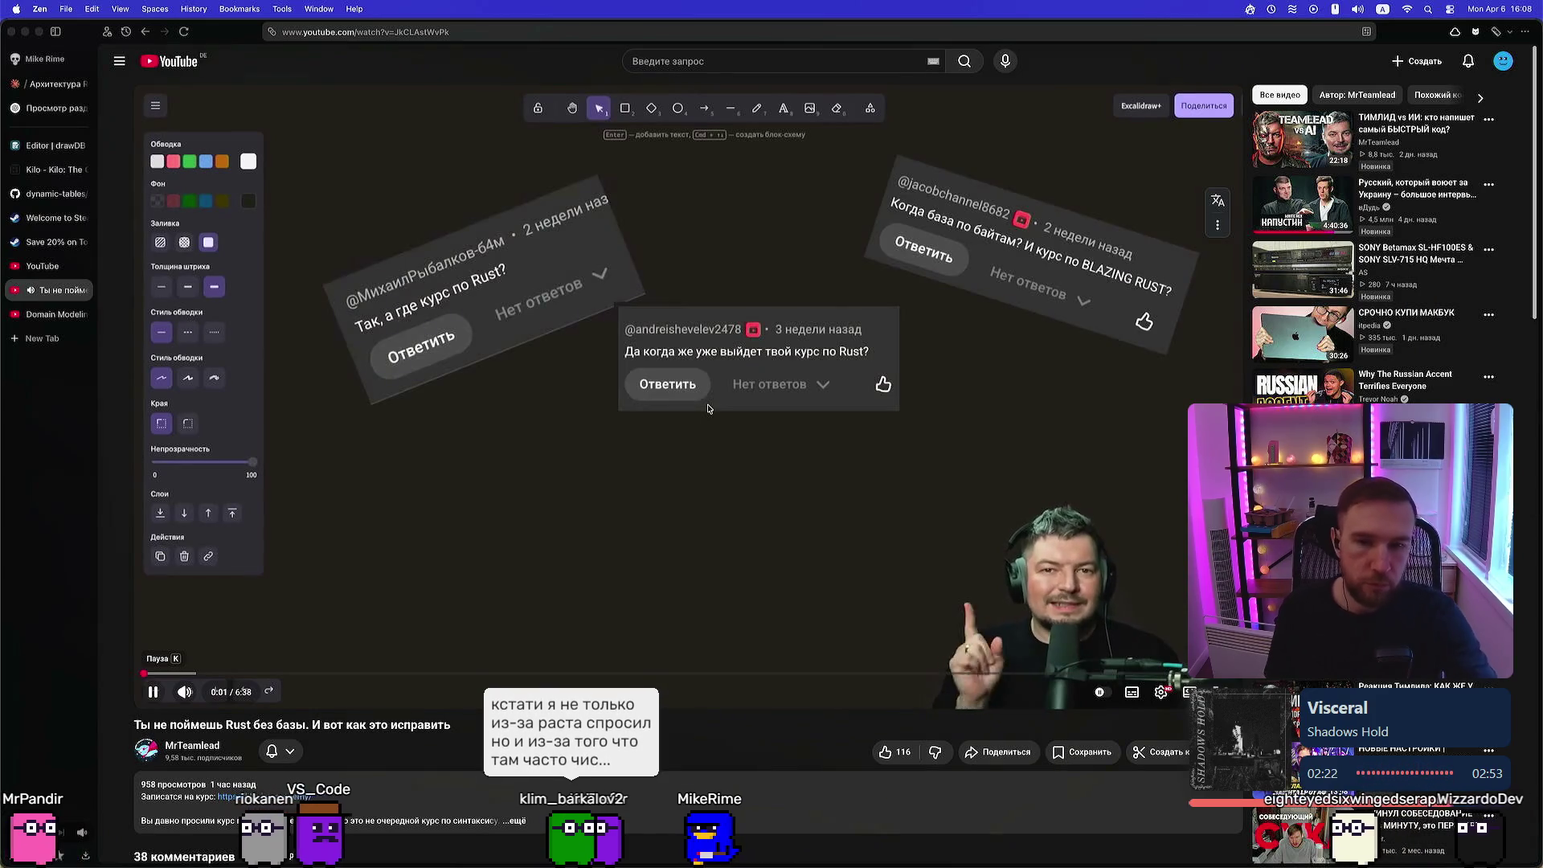
pyautogui.click(1220, 692)
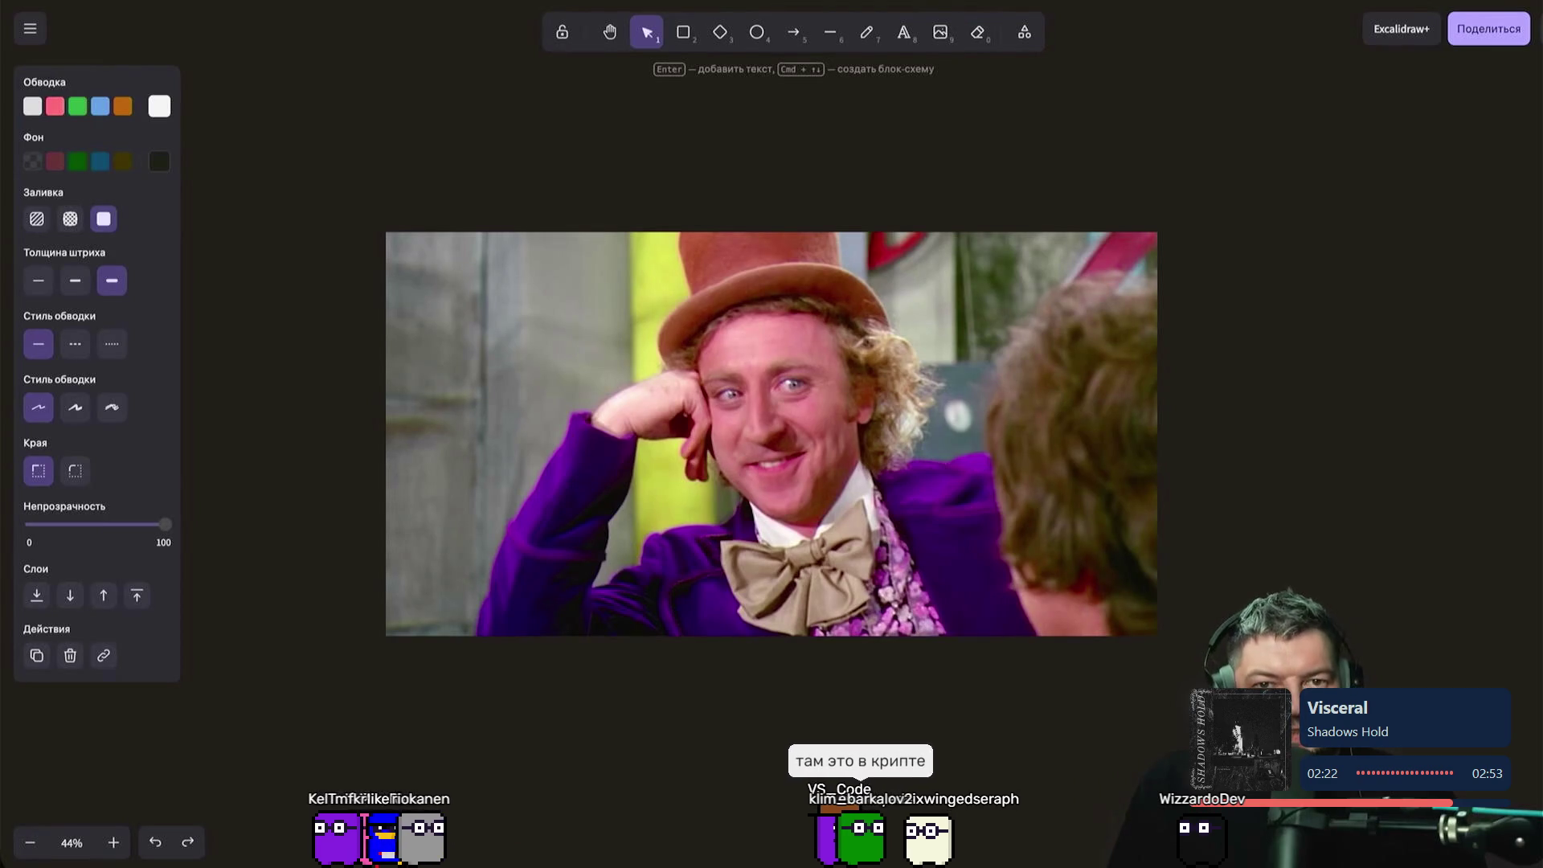
pyautogui.click(969, 481)
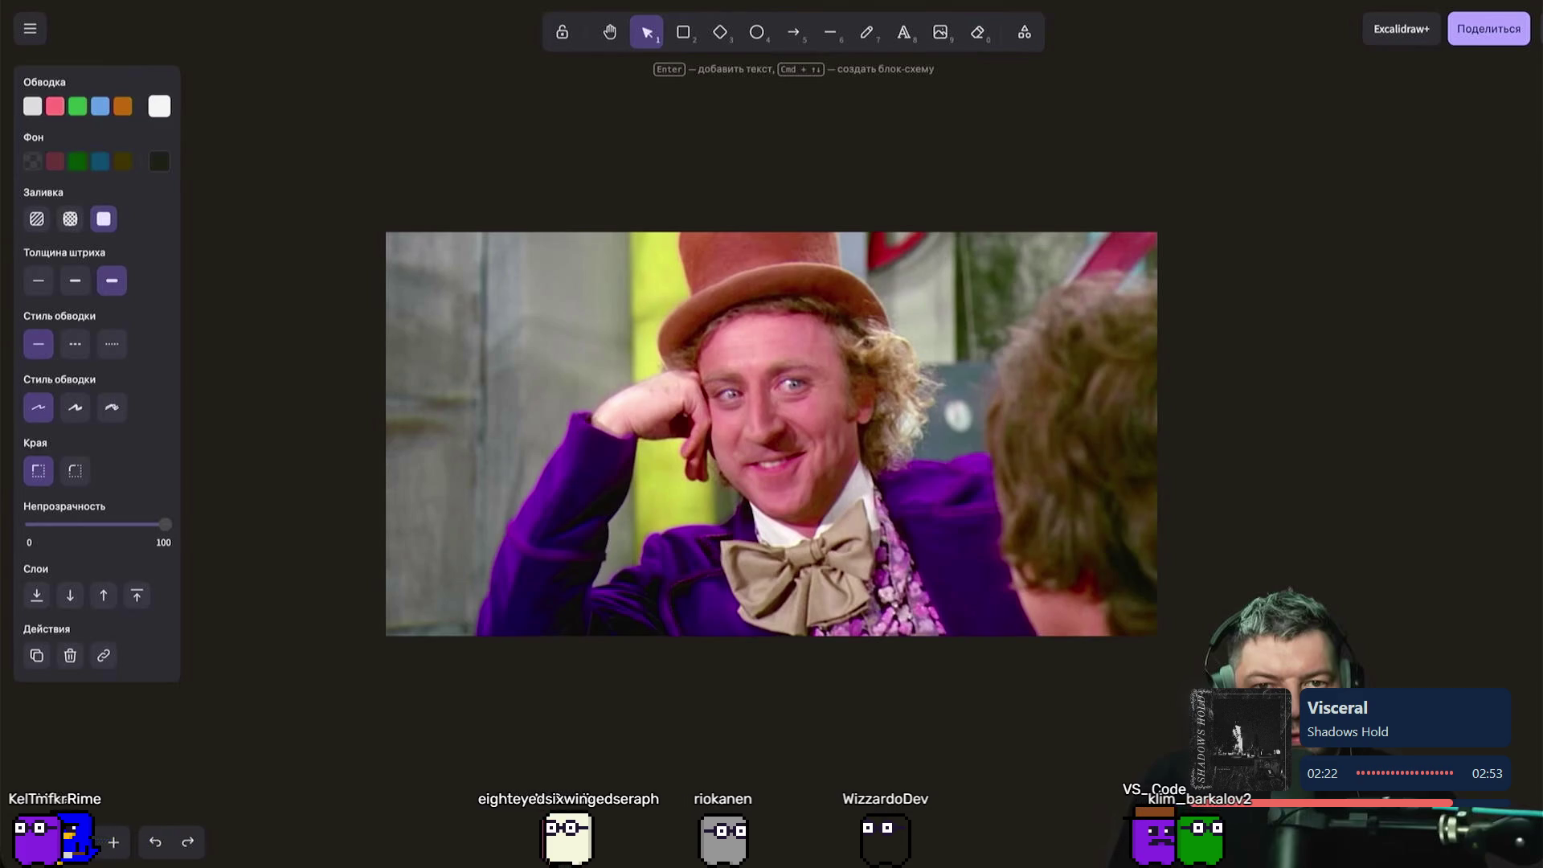
pyautogui.click(1015, 454)
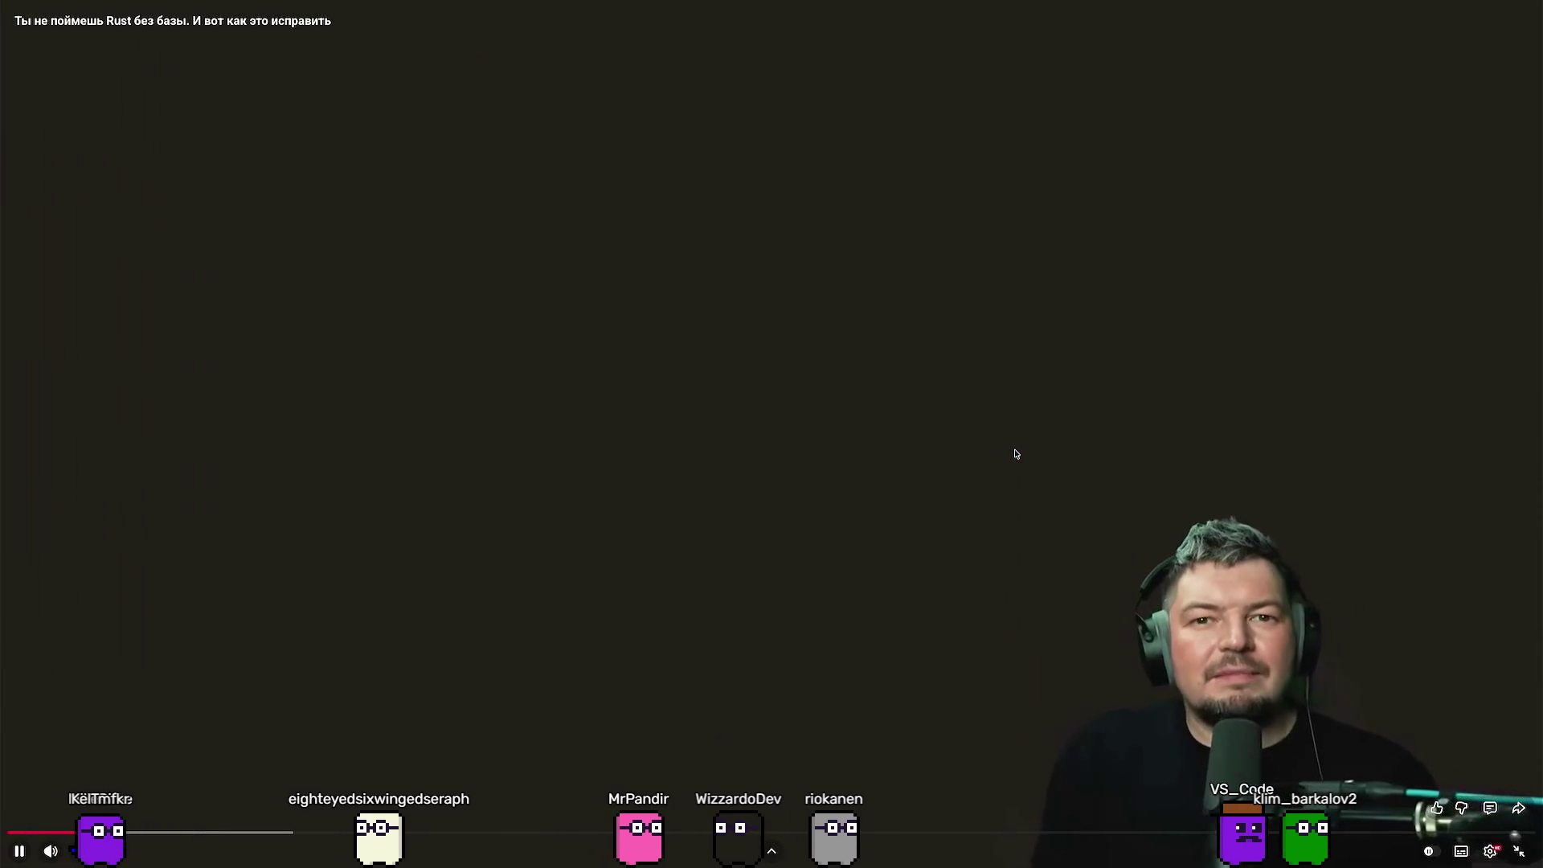
pyautogui.click(682, 482)
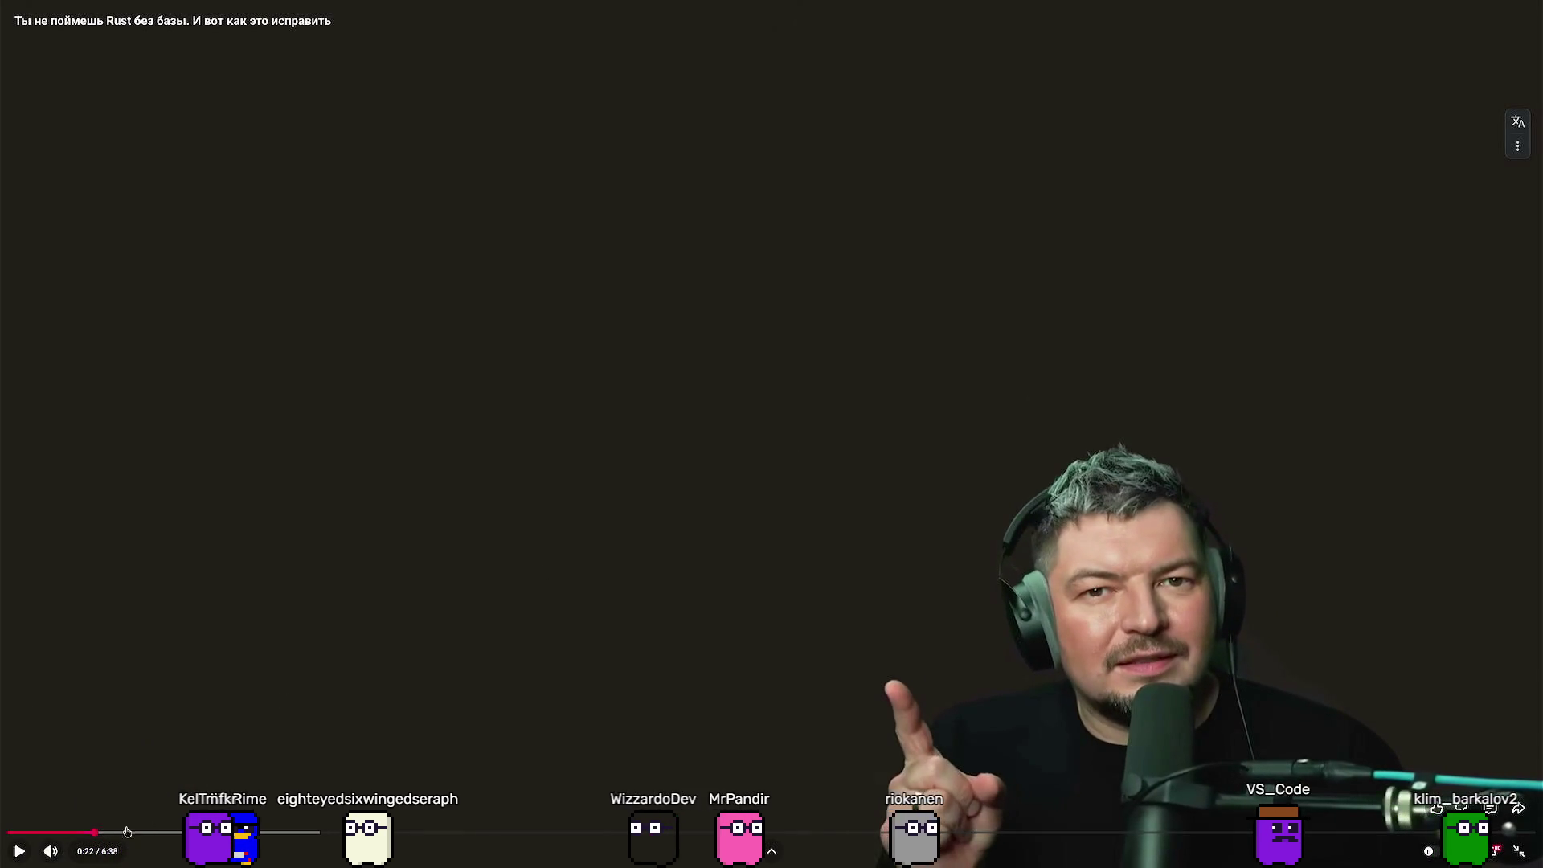
pyautogui.press('space')
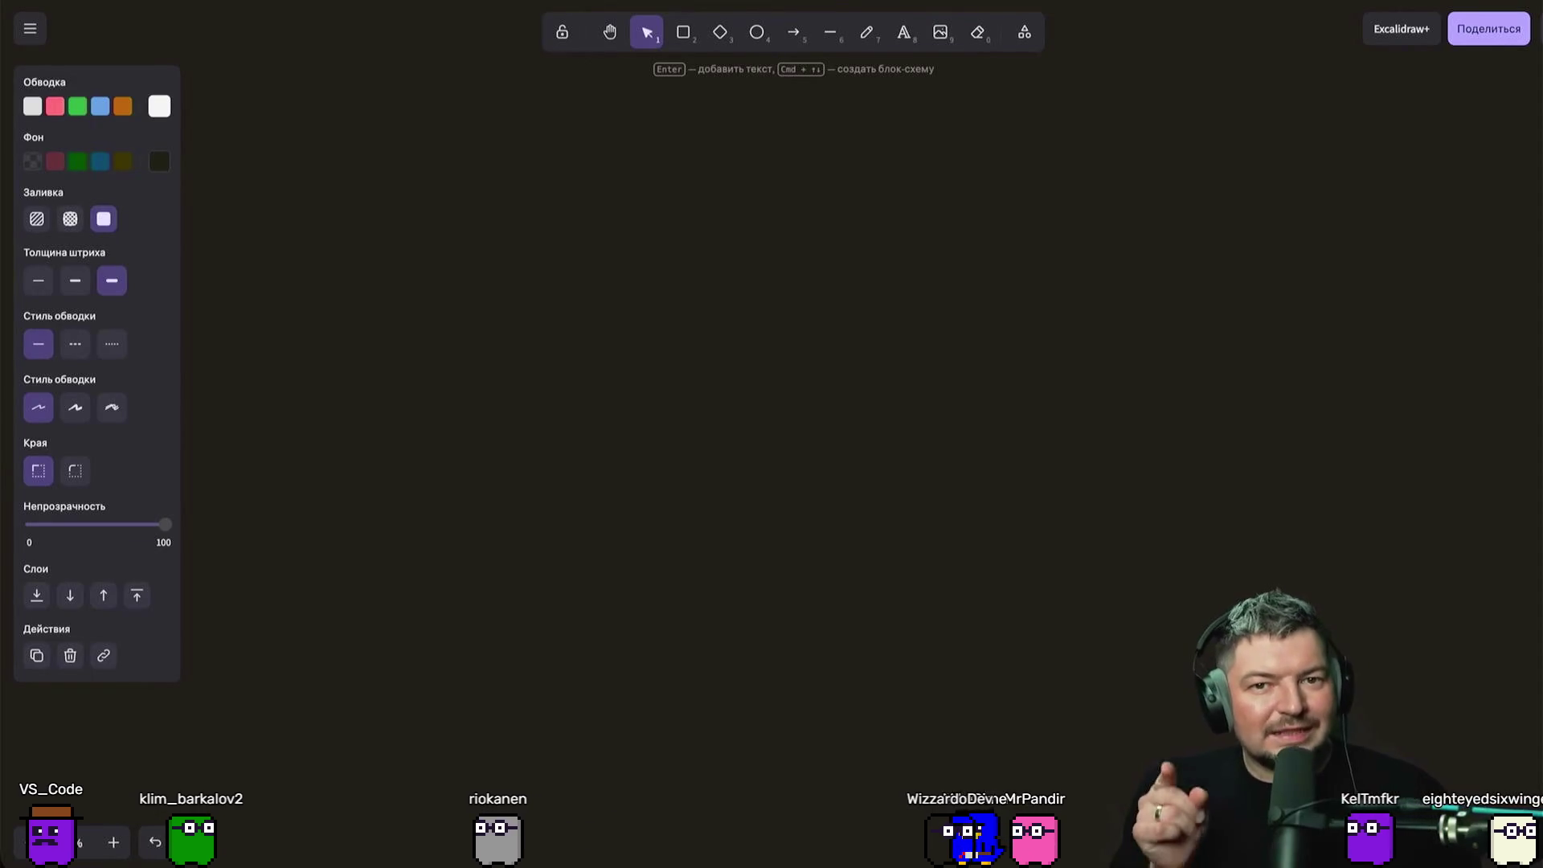
pyautogui.moveTo(326, 732)
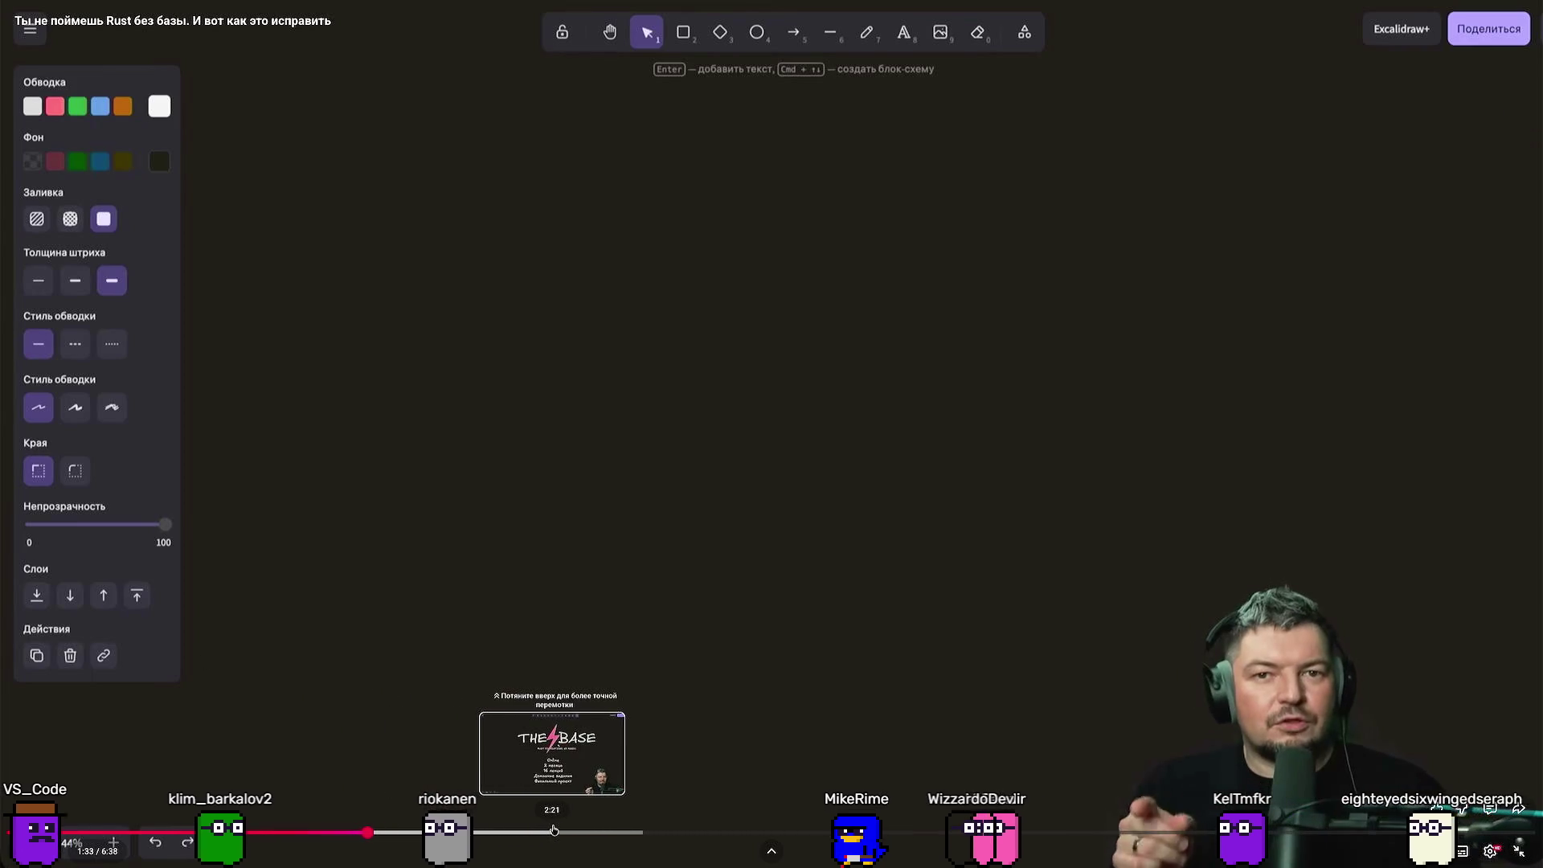
# Skip the Rust video ahead to about 5:25, exit fullscreen, and pause it at 5:27
pyautogui.click(553, 832)
pyautogui.click(880, 832)
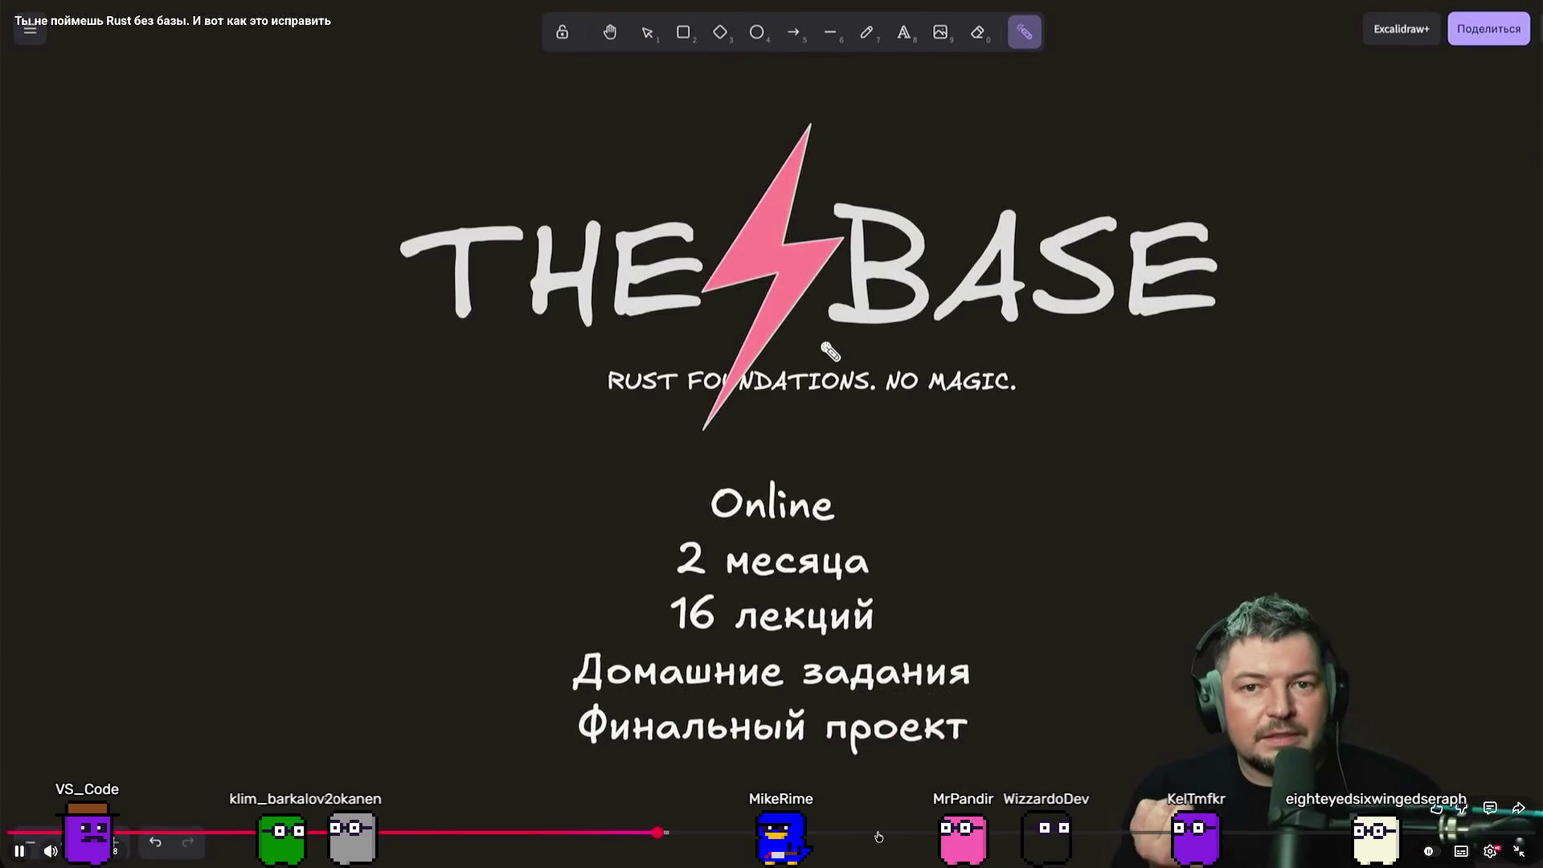
pyautogui.click(1256, 833)
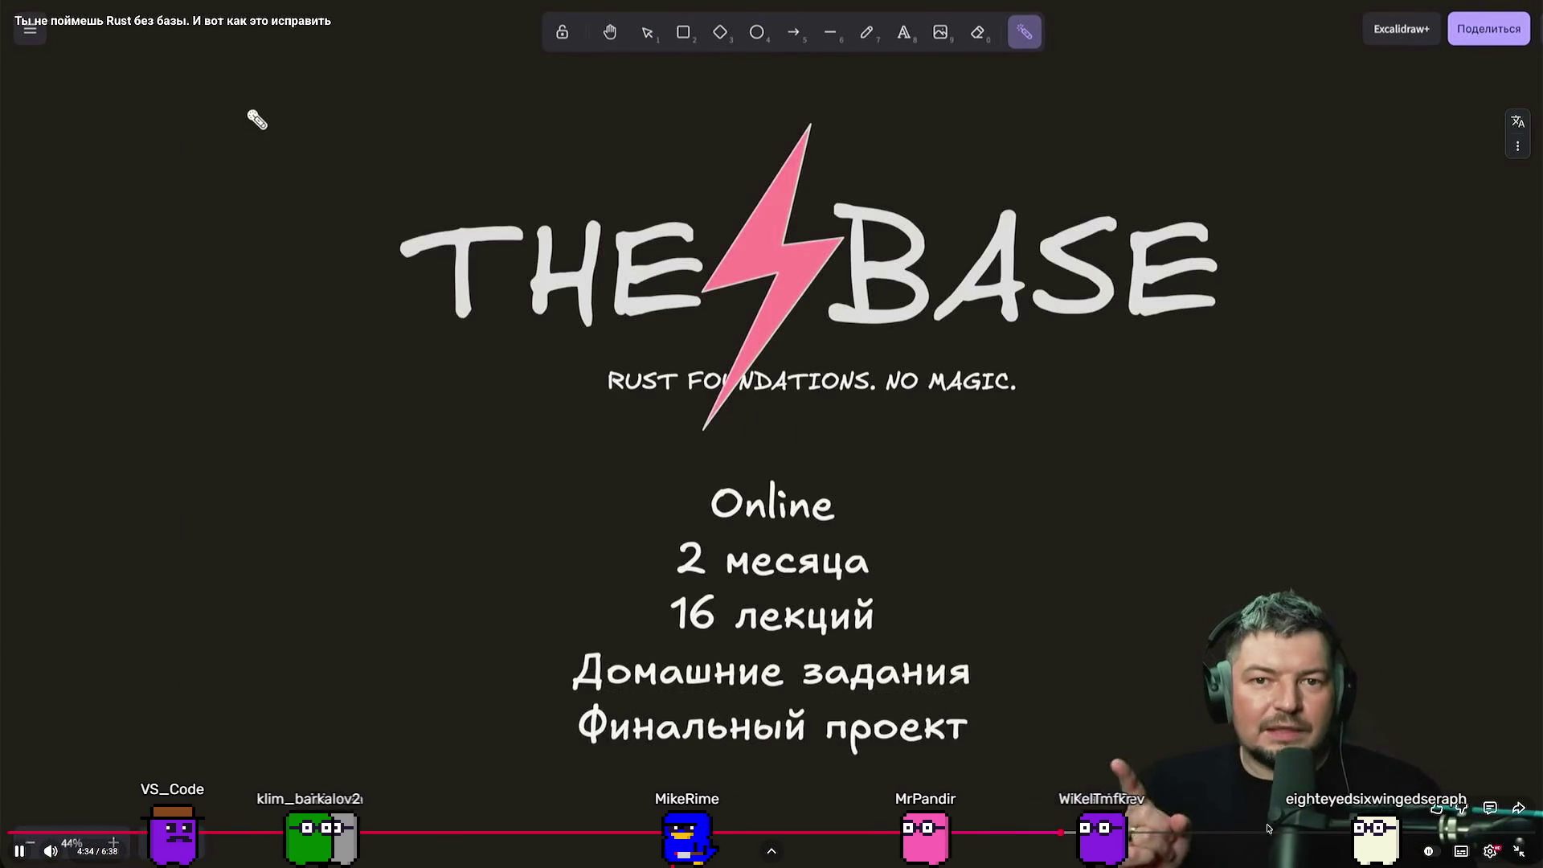
pyautogui.click(1519, 850)
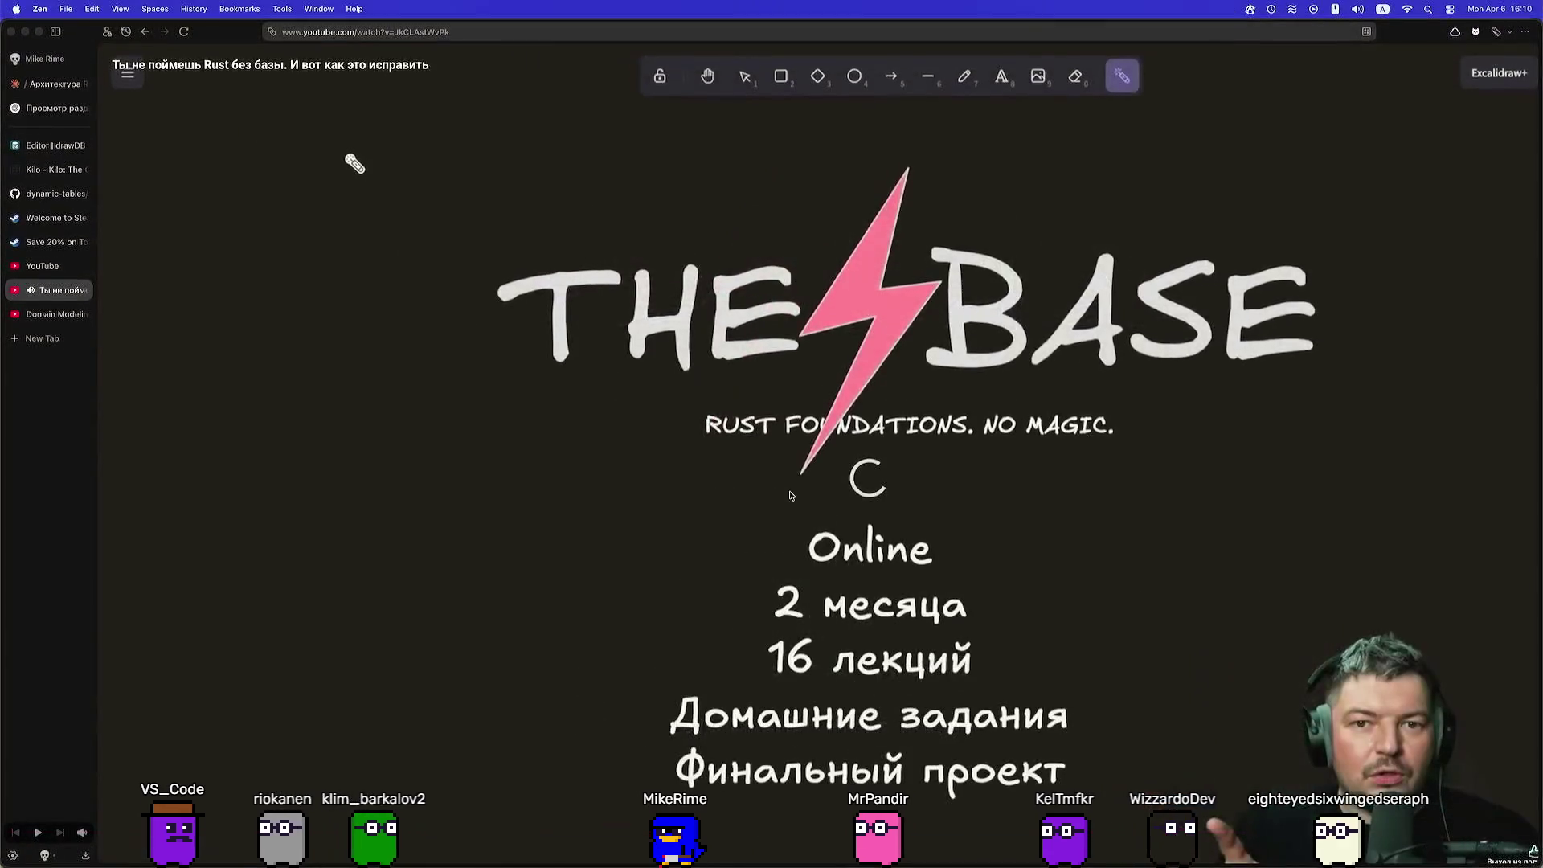
pyautogui.click(612, 363)
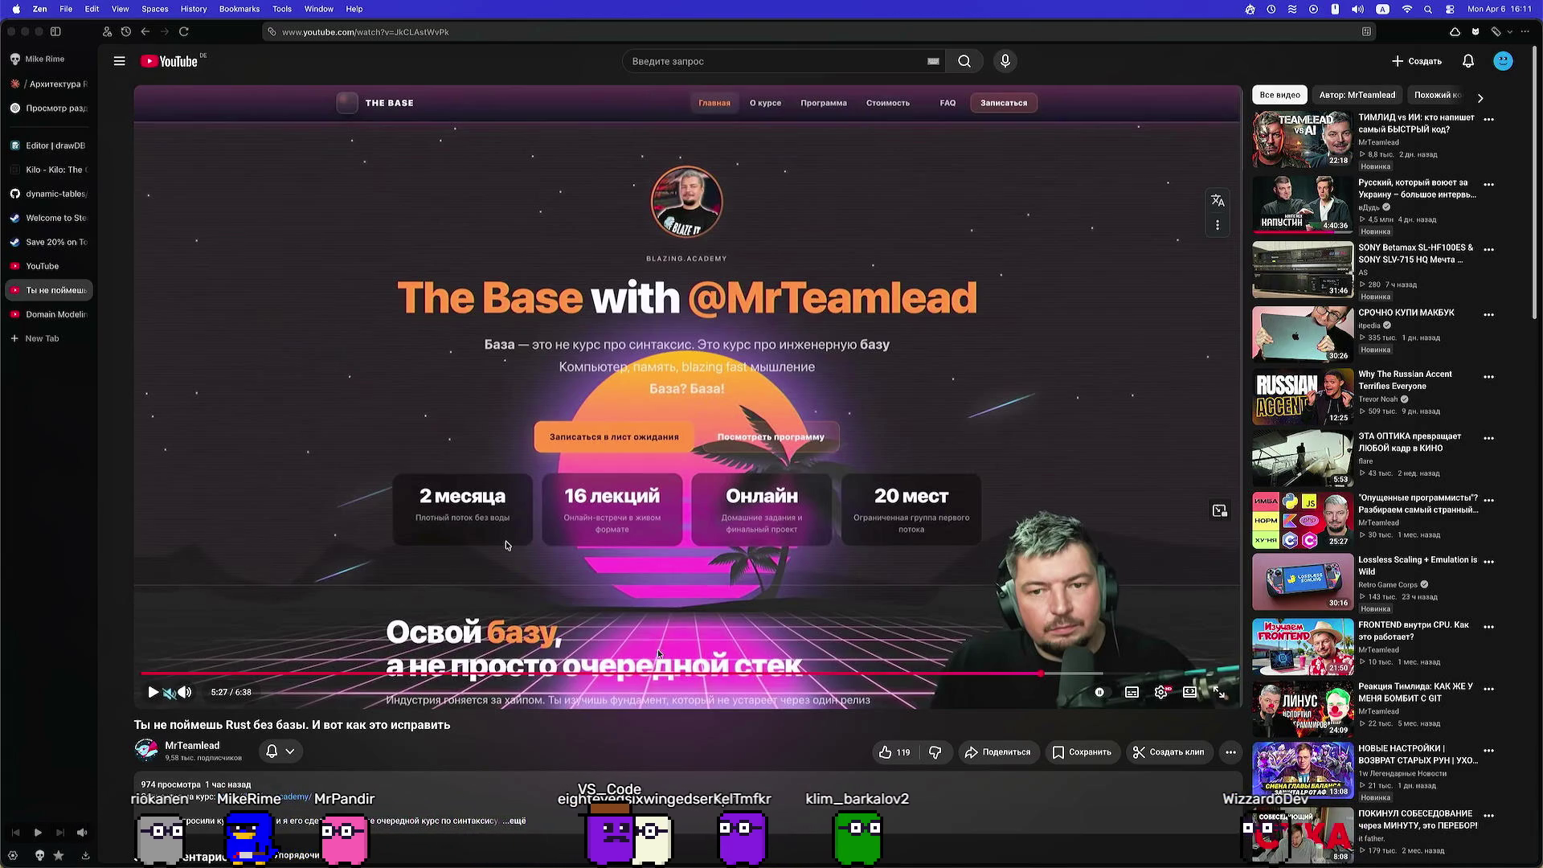
# Check the Domain Modeling tab, then close the Rust video tab
pyautogui.click(54, 314)
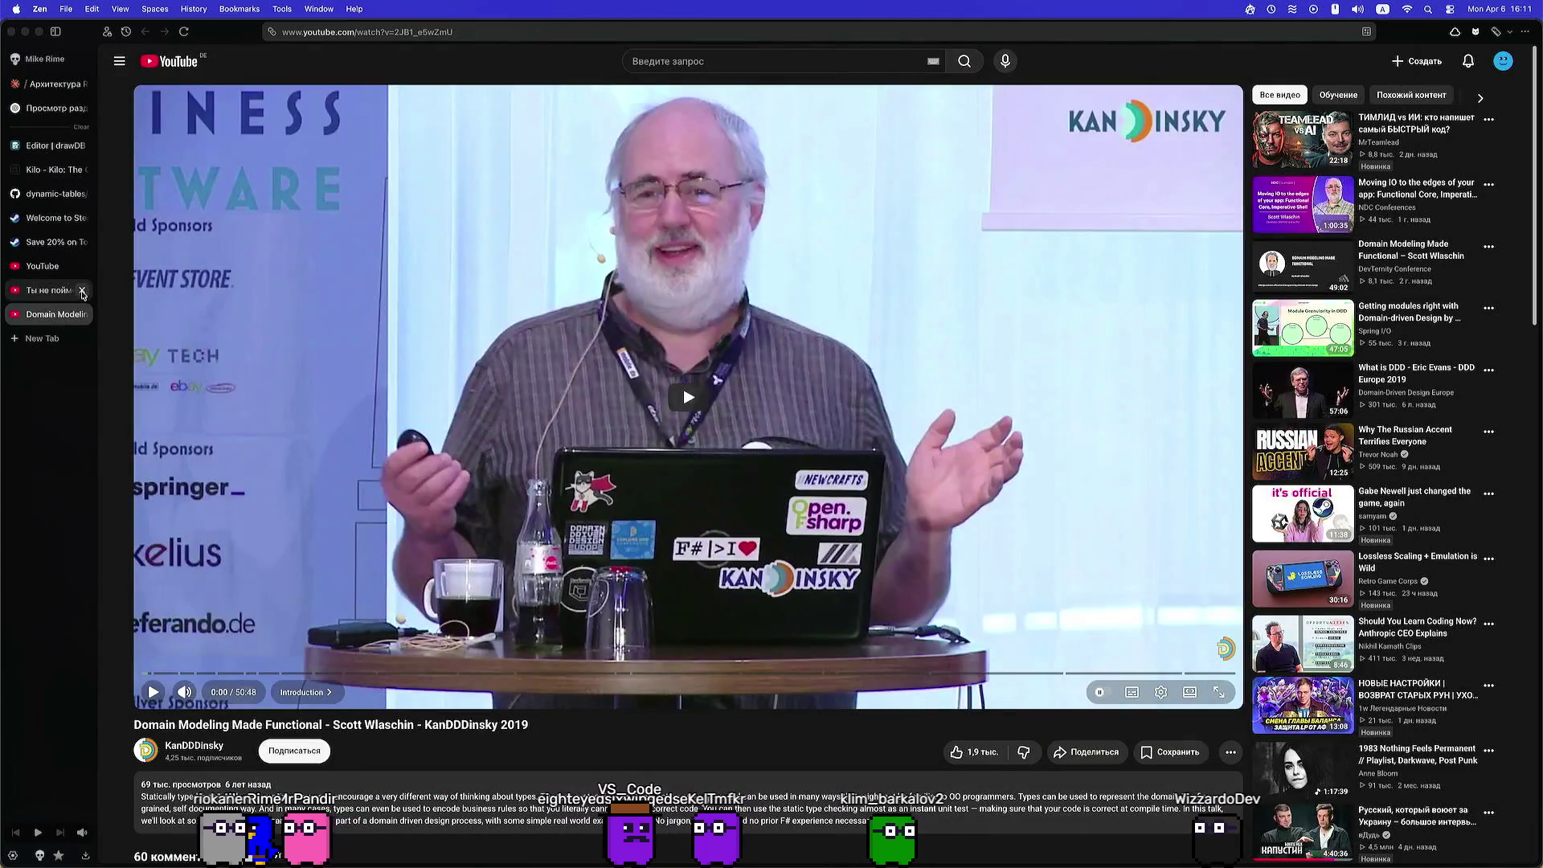
pyautogui.click(56, 297)
pyautogui.click(80, 293)
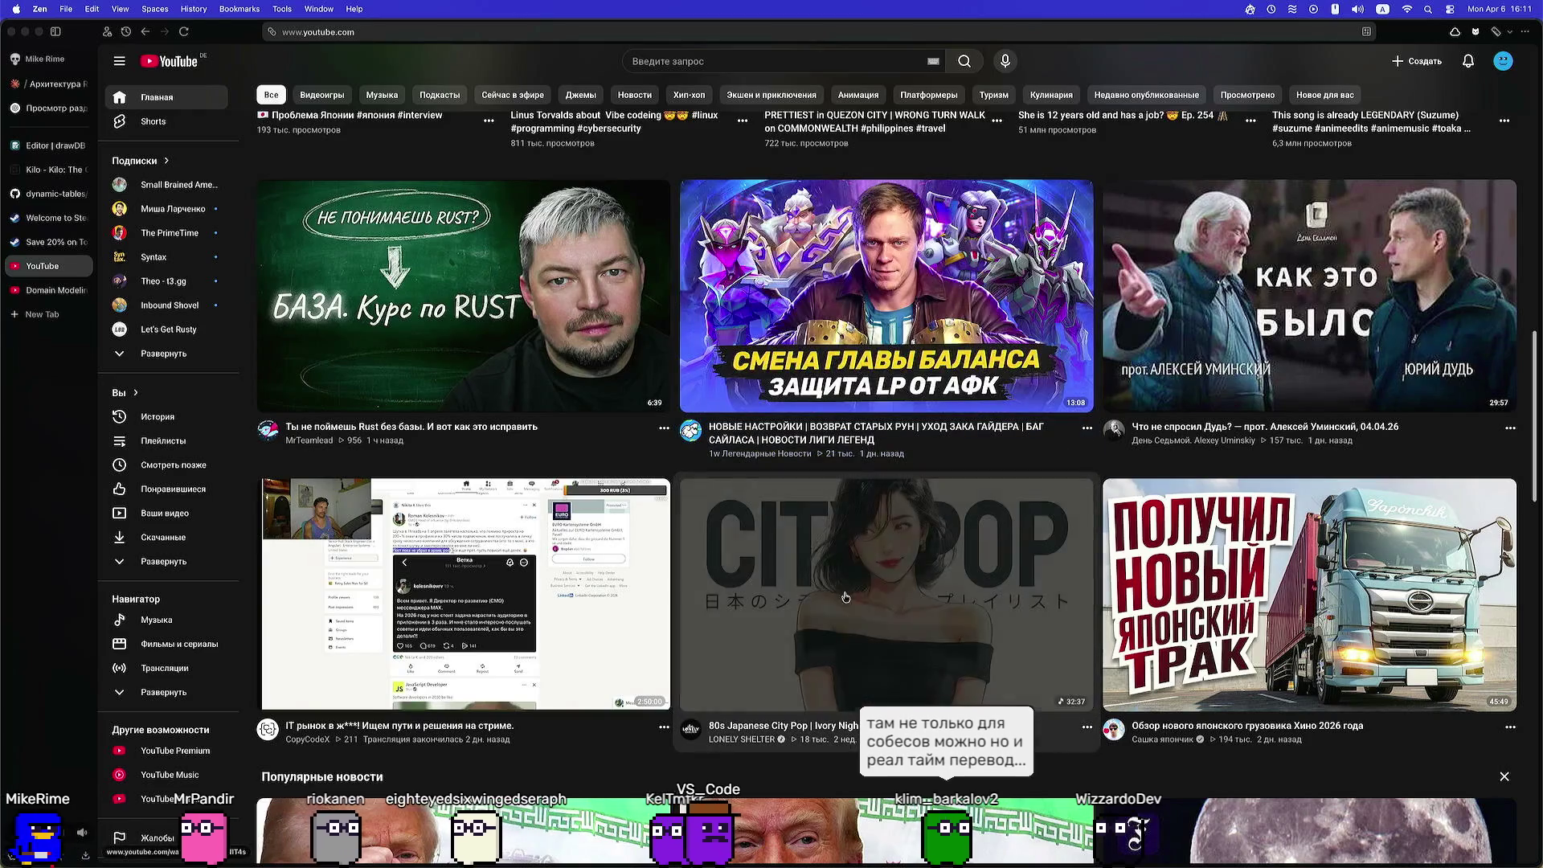
# Scroll the YouTube home feed to recommendations like the Kanji exam video and Self-hosted VPN
pyautogui.scroll(-2, 1134, 537)
pyautogui.scroll(-1, 1129, 530)
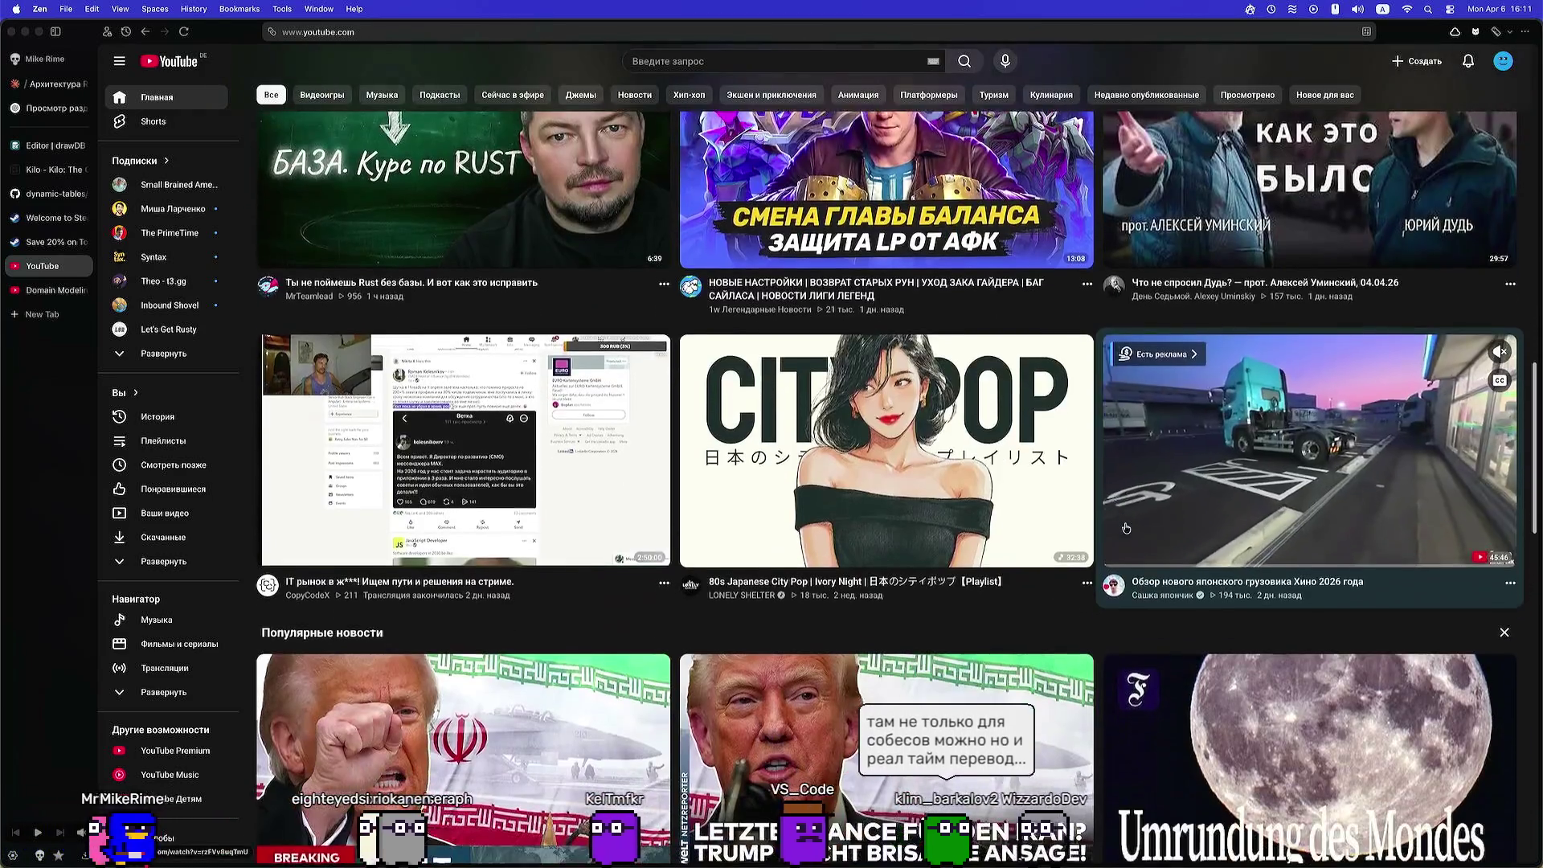
pyautogui.scroll(-6, 1123, 524)
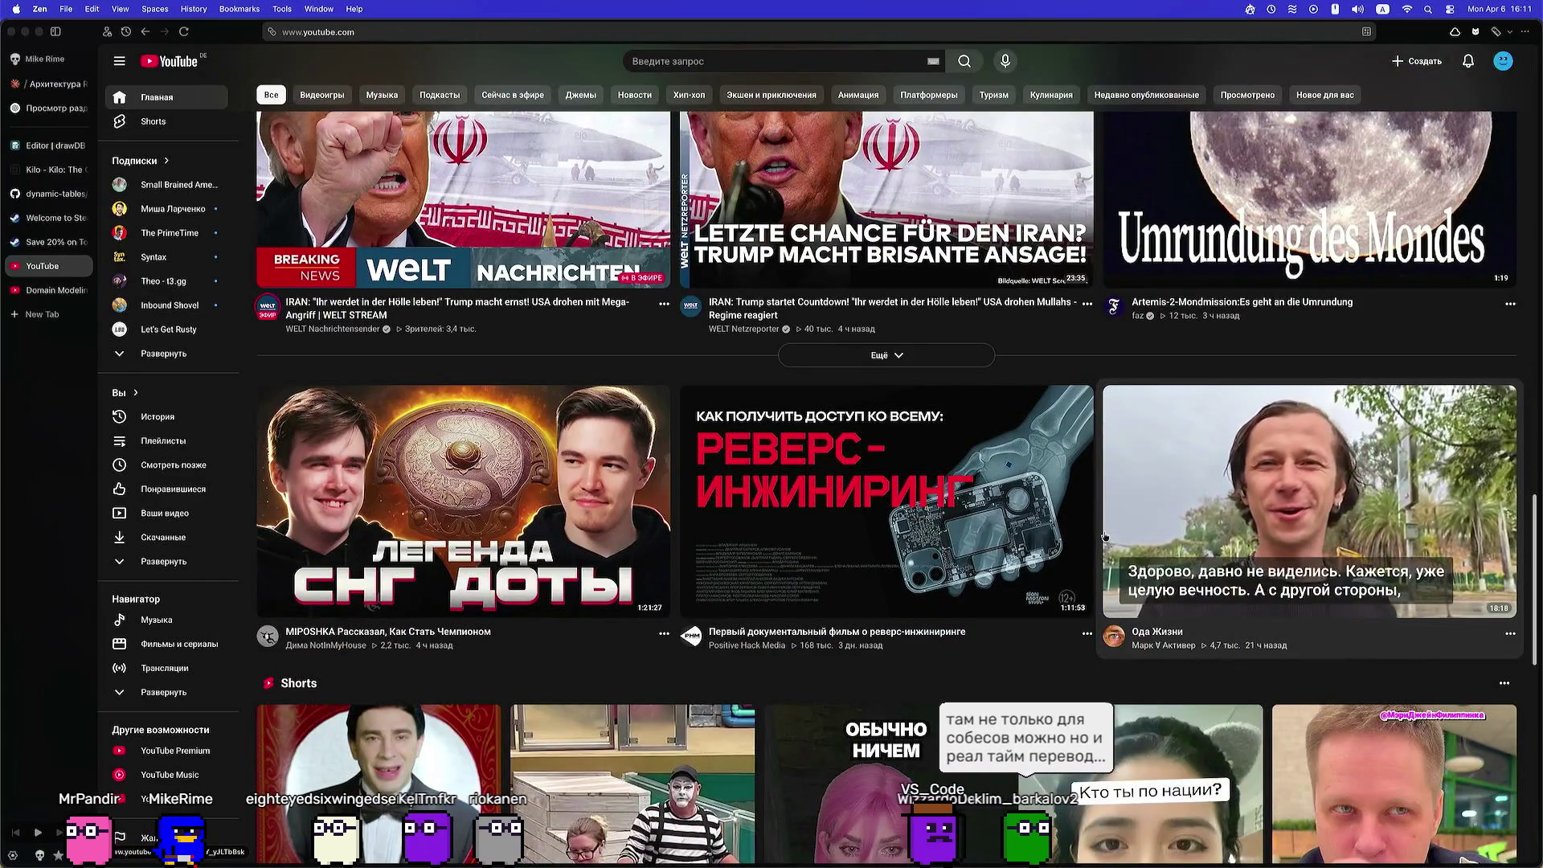
pyautogui.scroll(-1, 1028, 670)
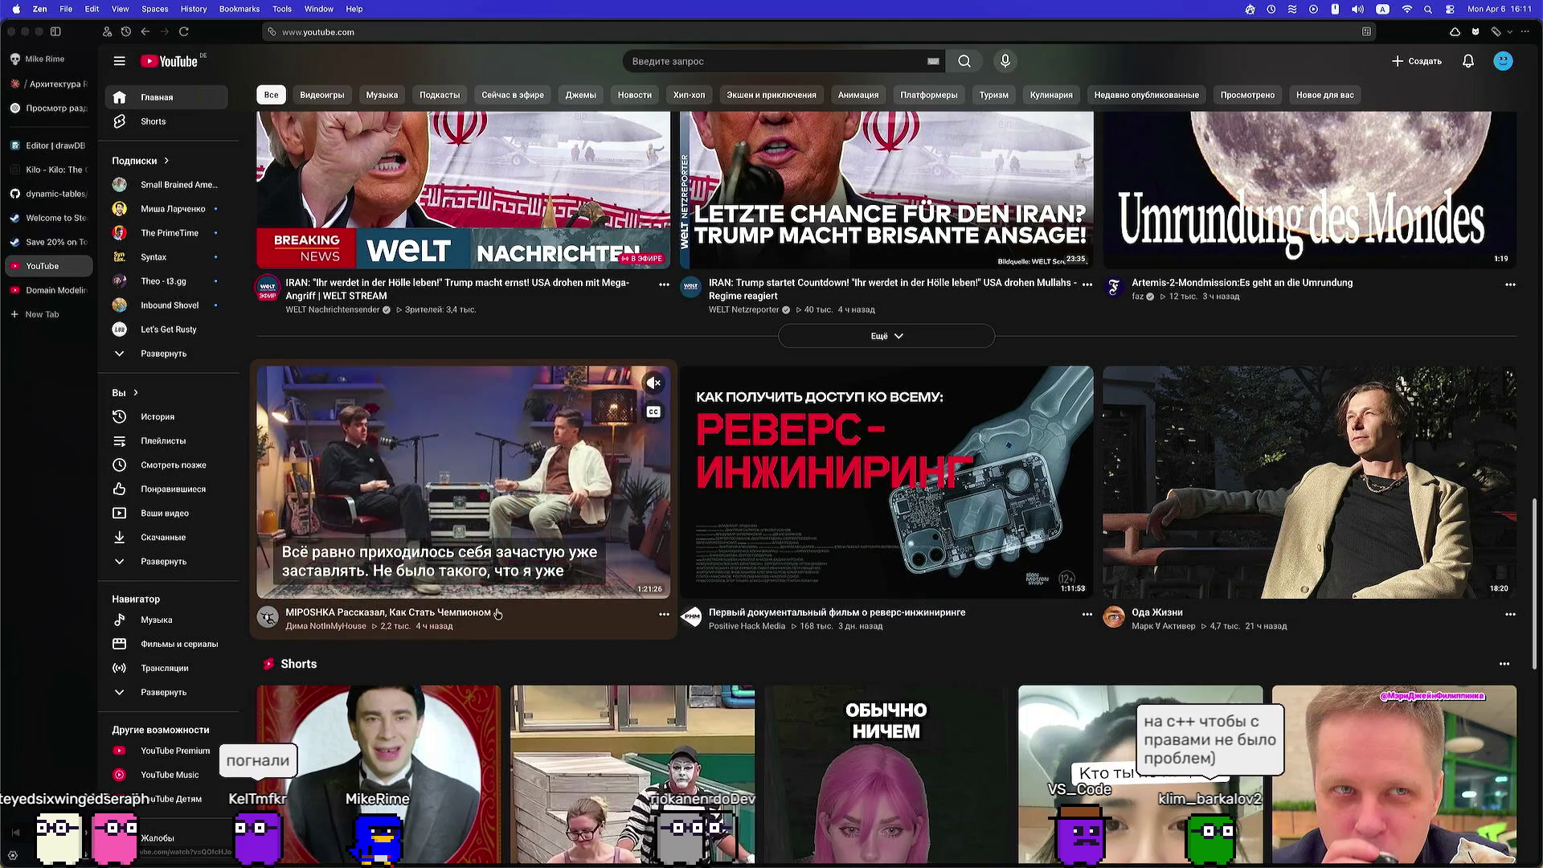
pyautogui.scroll(-1, 837, 627)
pyautogui.scroll(-5, 836, 627)
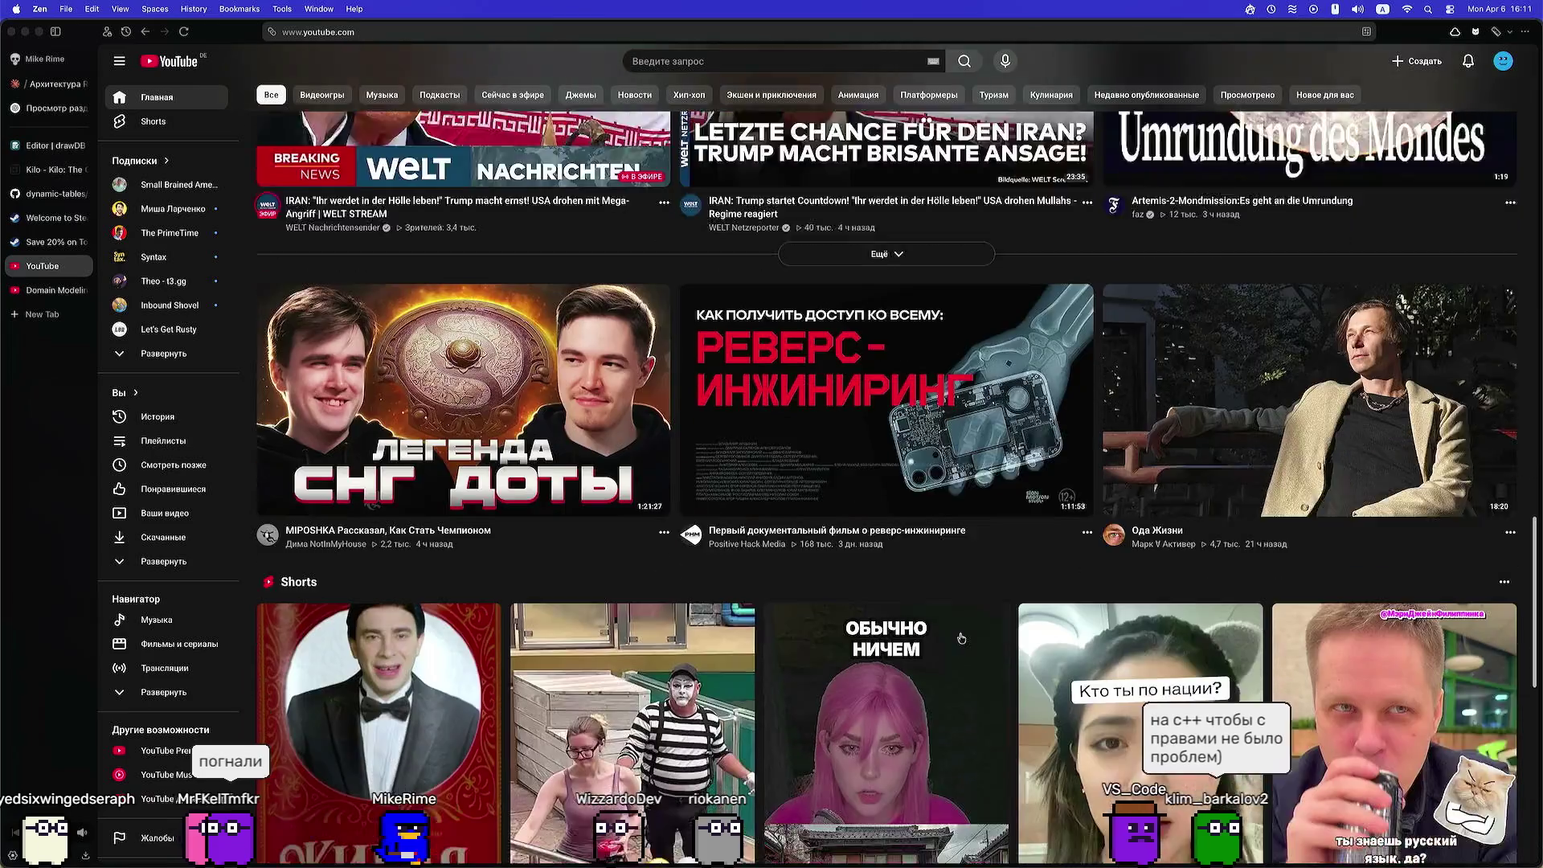
pyautogui.scroll(-5, 1032, 662)
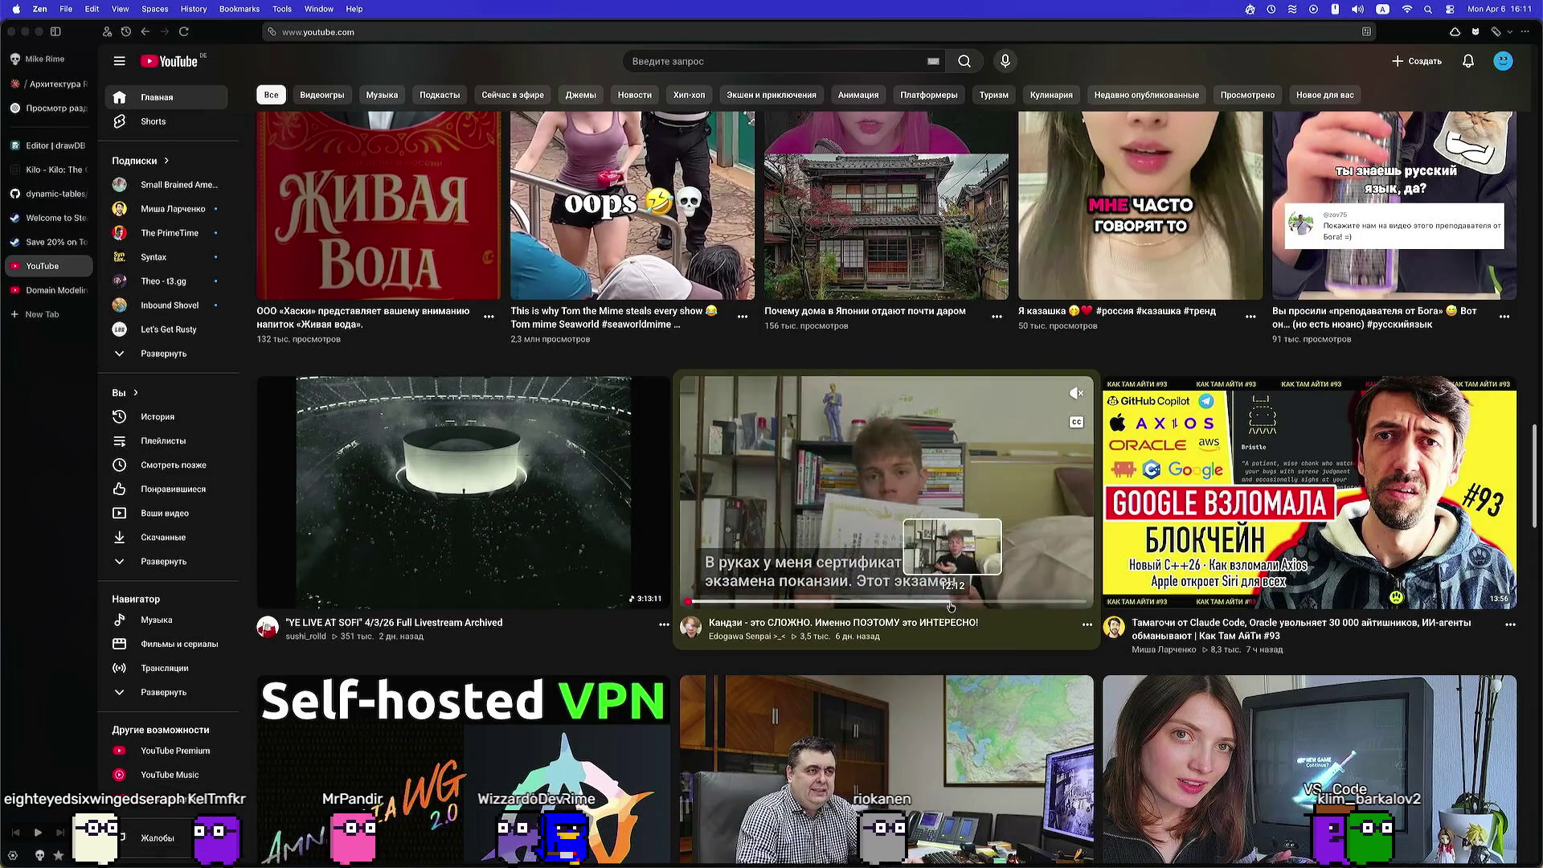
pyautogui.scroll(-1, 902, 552)
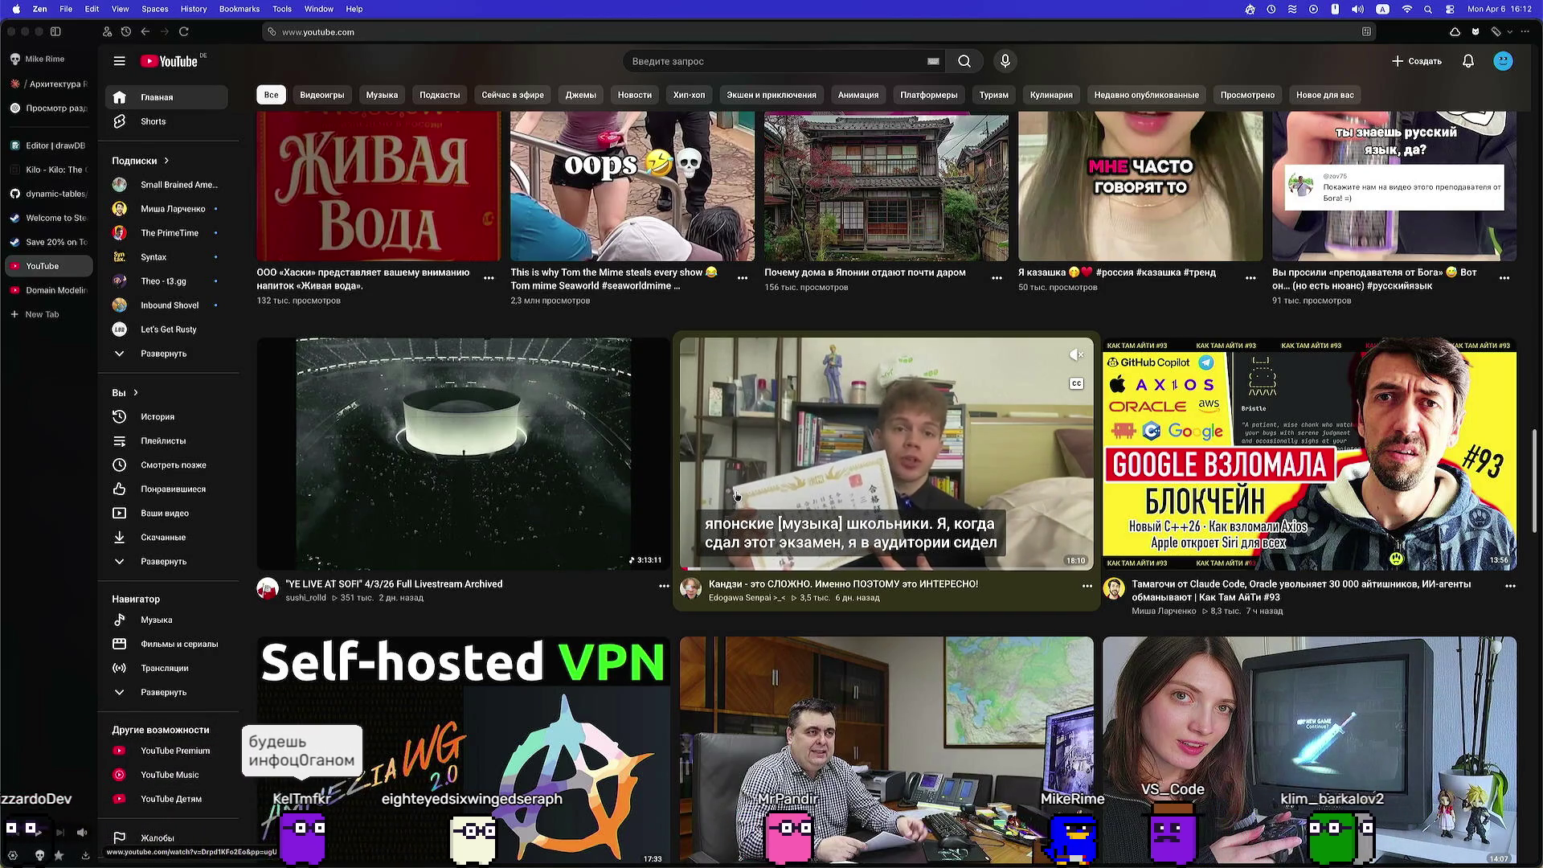
# Search 'neutralino js' in a new tab and open the neutralino.js.org homepage
pyautogui.click(51, 317)
pyautogui.write('nhe')
pyautogui.press('BackSpace')
pyautogui.press('BackSpace')
pyautogui.press('BackSpace')
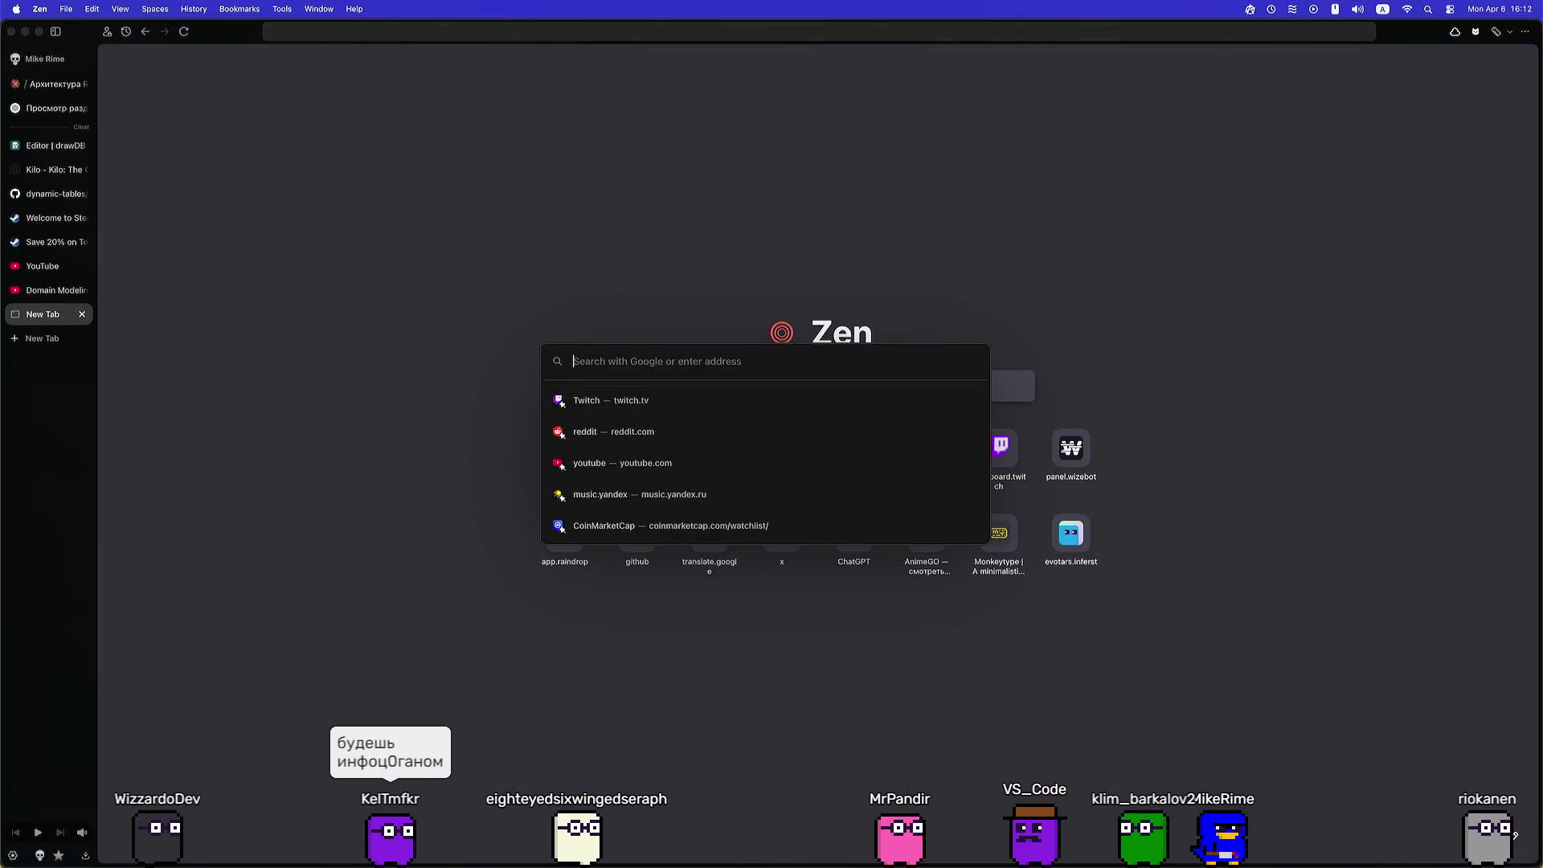
pyautogui.write('neutralino js')
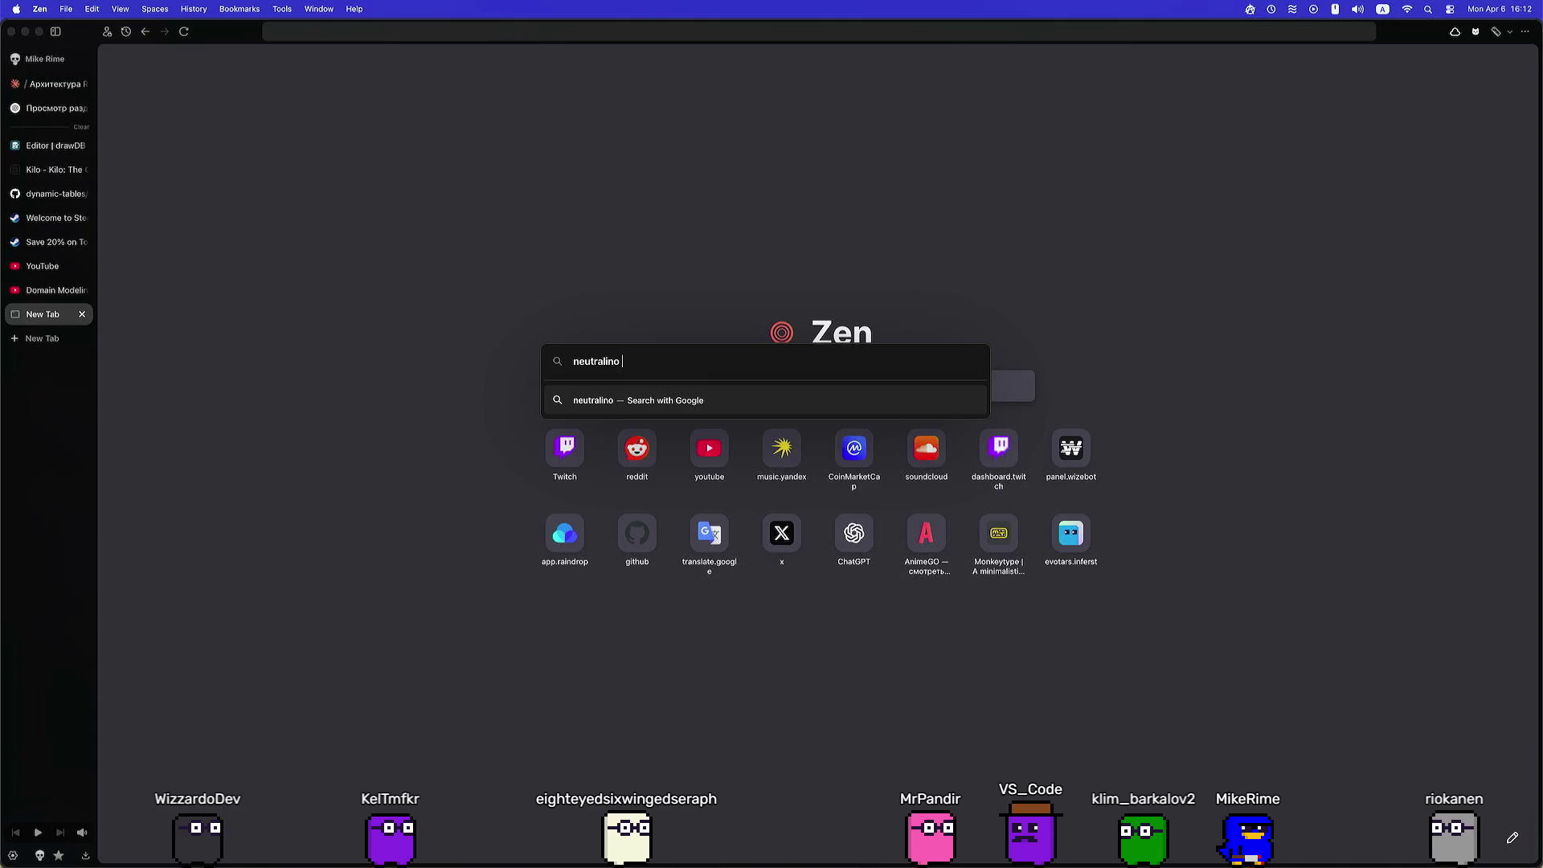
pyautogui.press('Return')
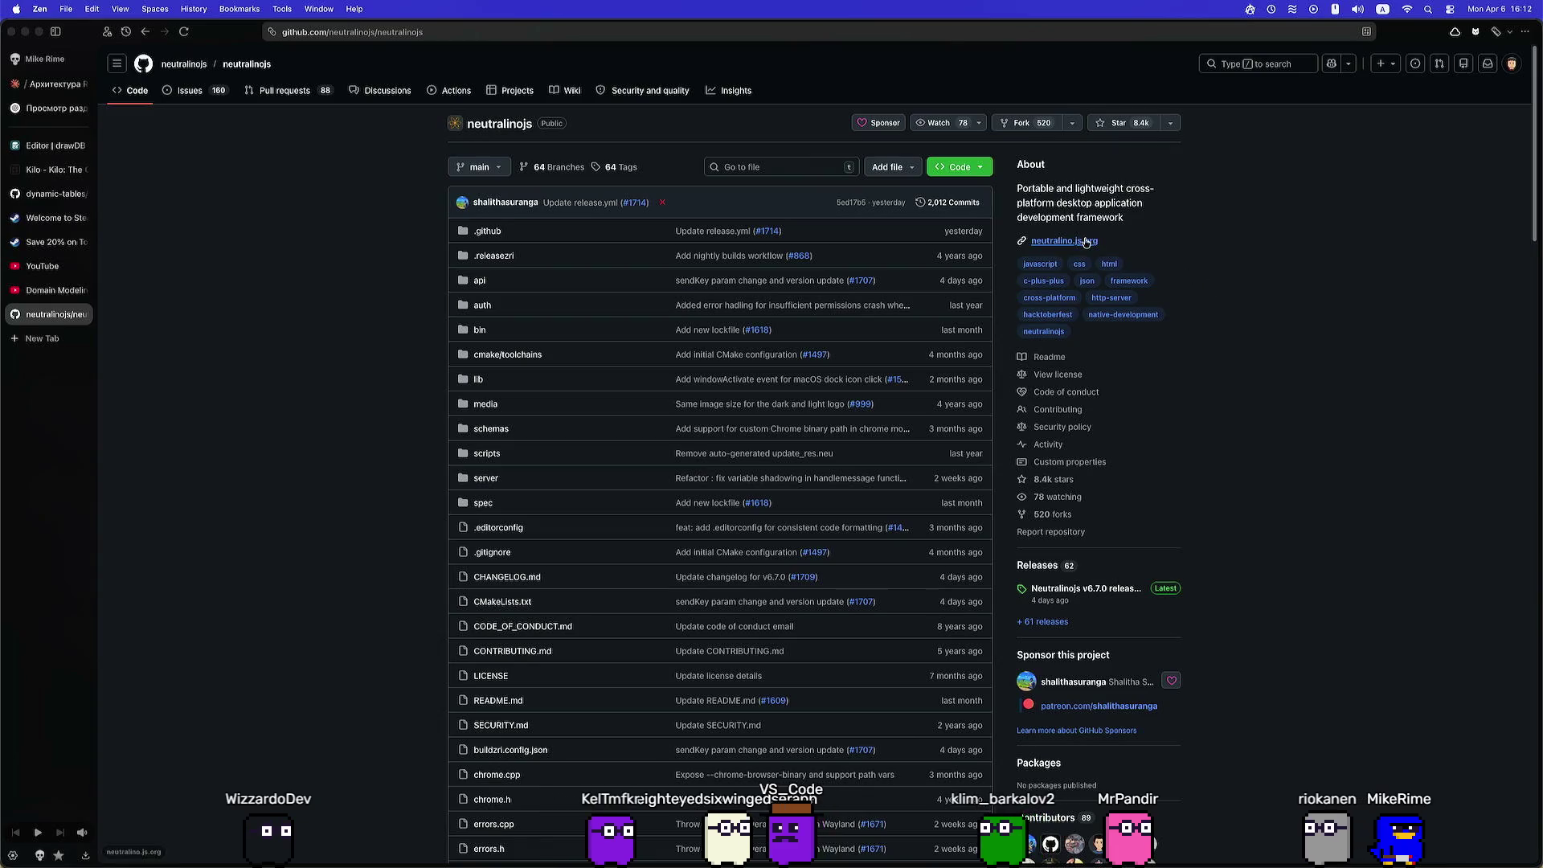
pyautogui.click(1086, 241)
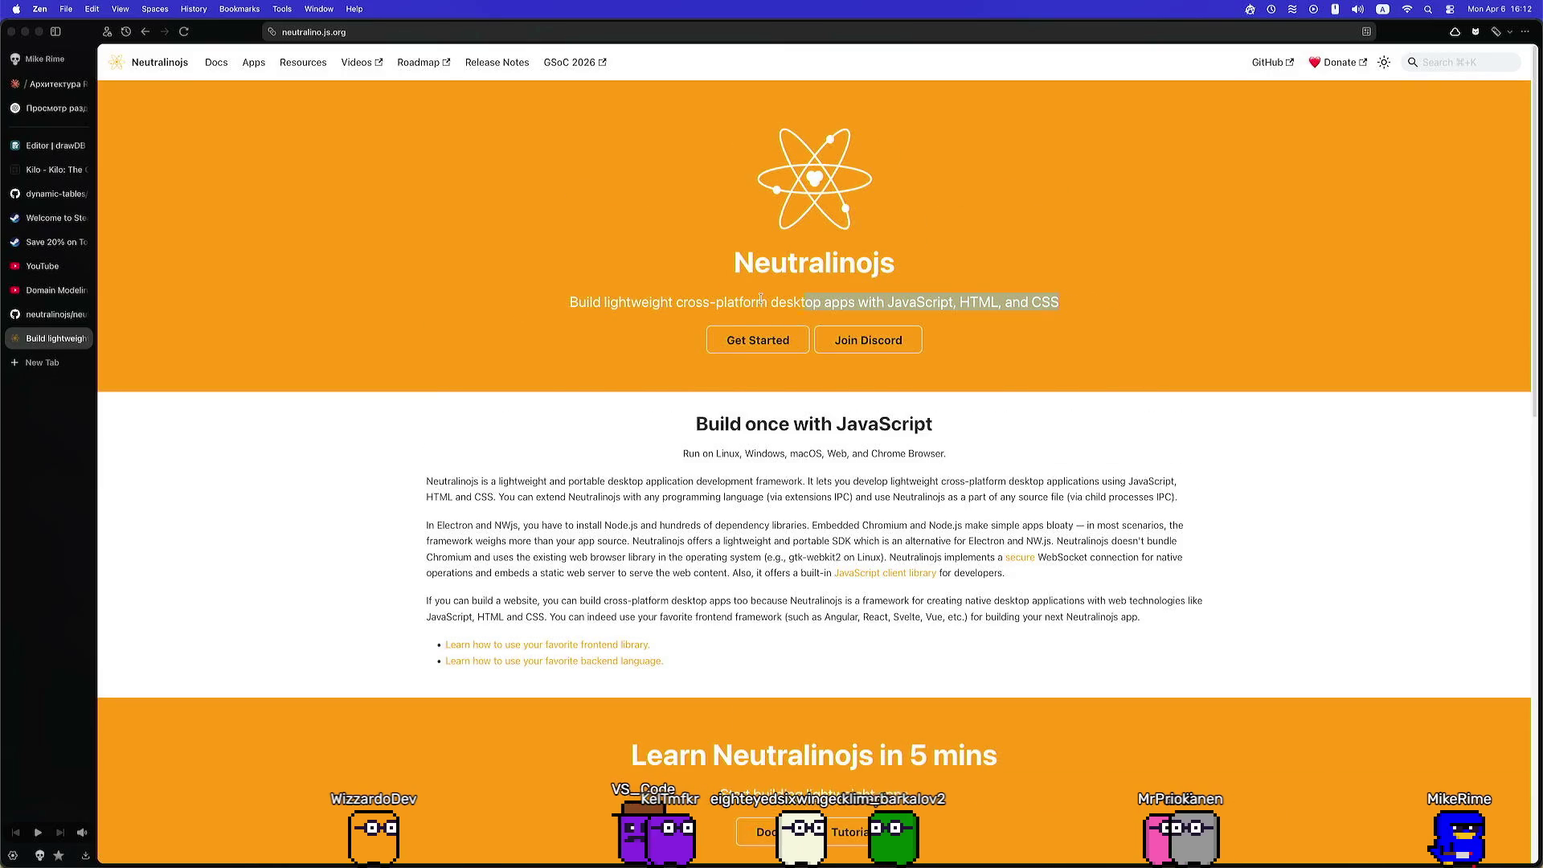
# Look over the Neutralinojs homepage, then go to the Docs Introduction page
pyautogui.scroll(-3, 522, 366)
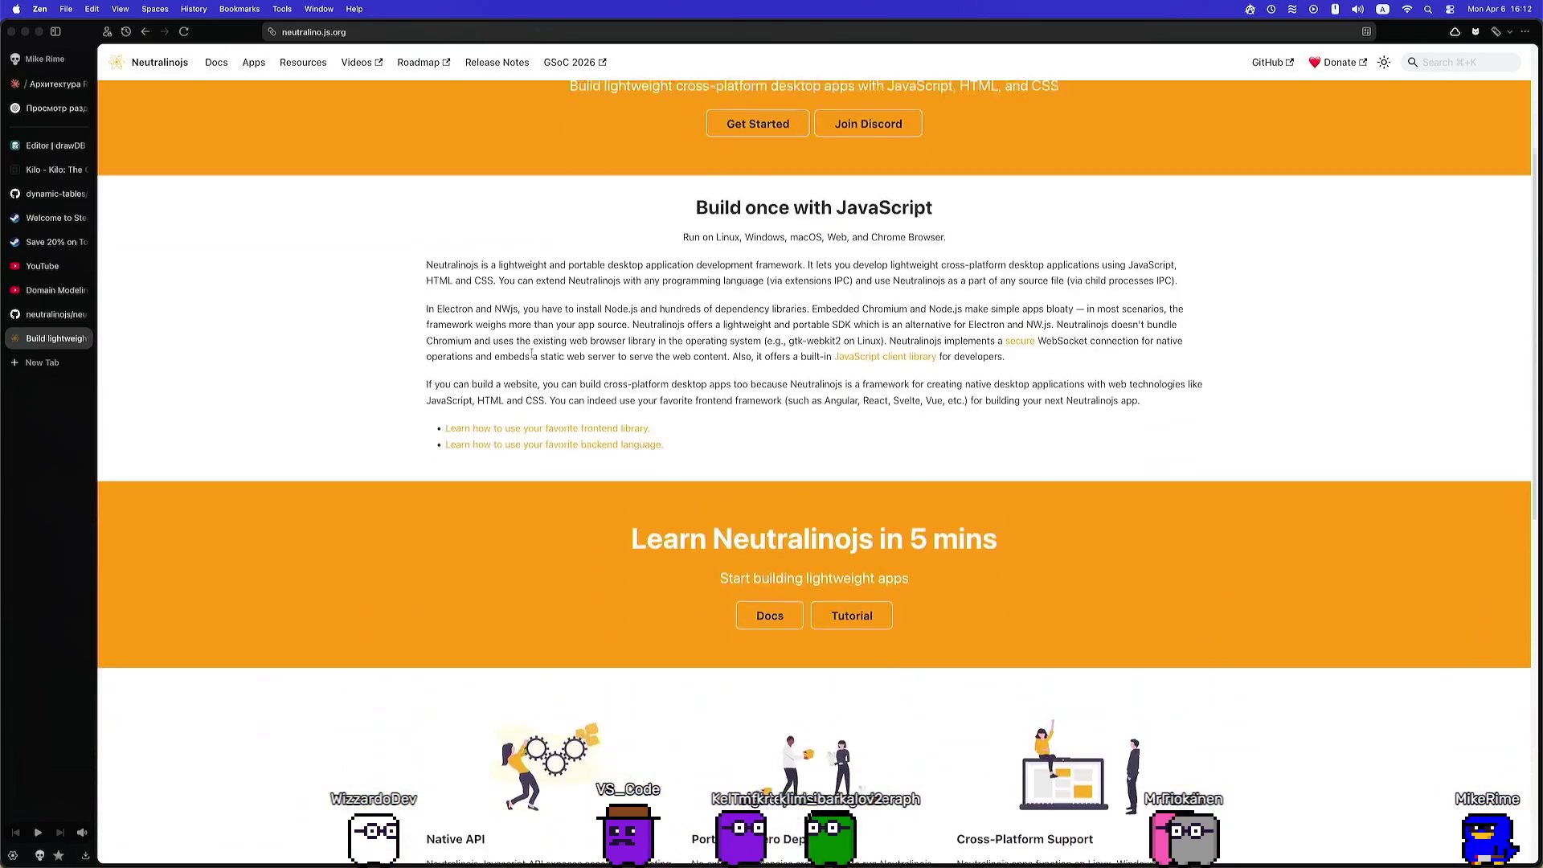
pyautogui.scroll(-1, 533, 354)
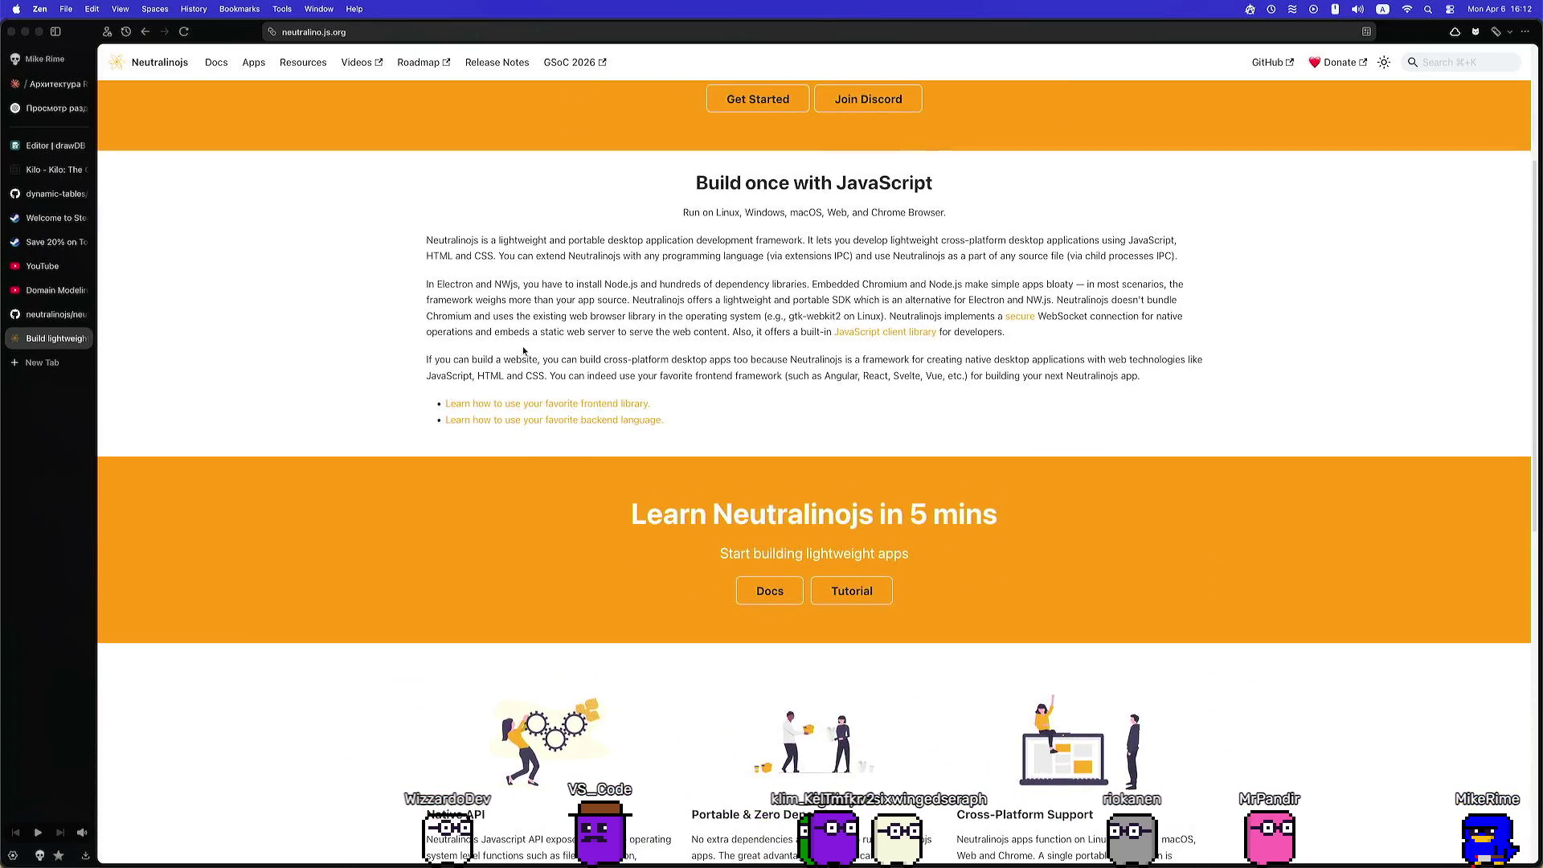
pyautogui.scroll(1, 617, 331)
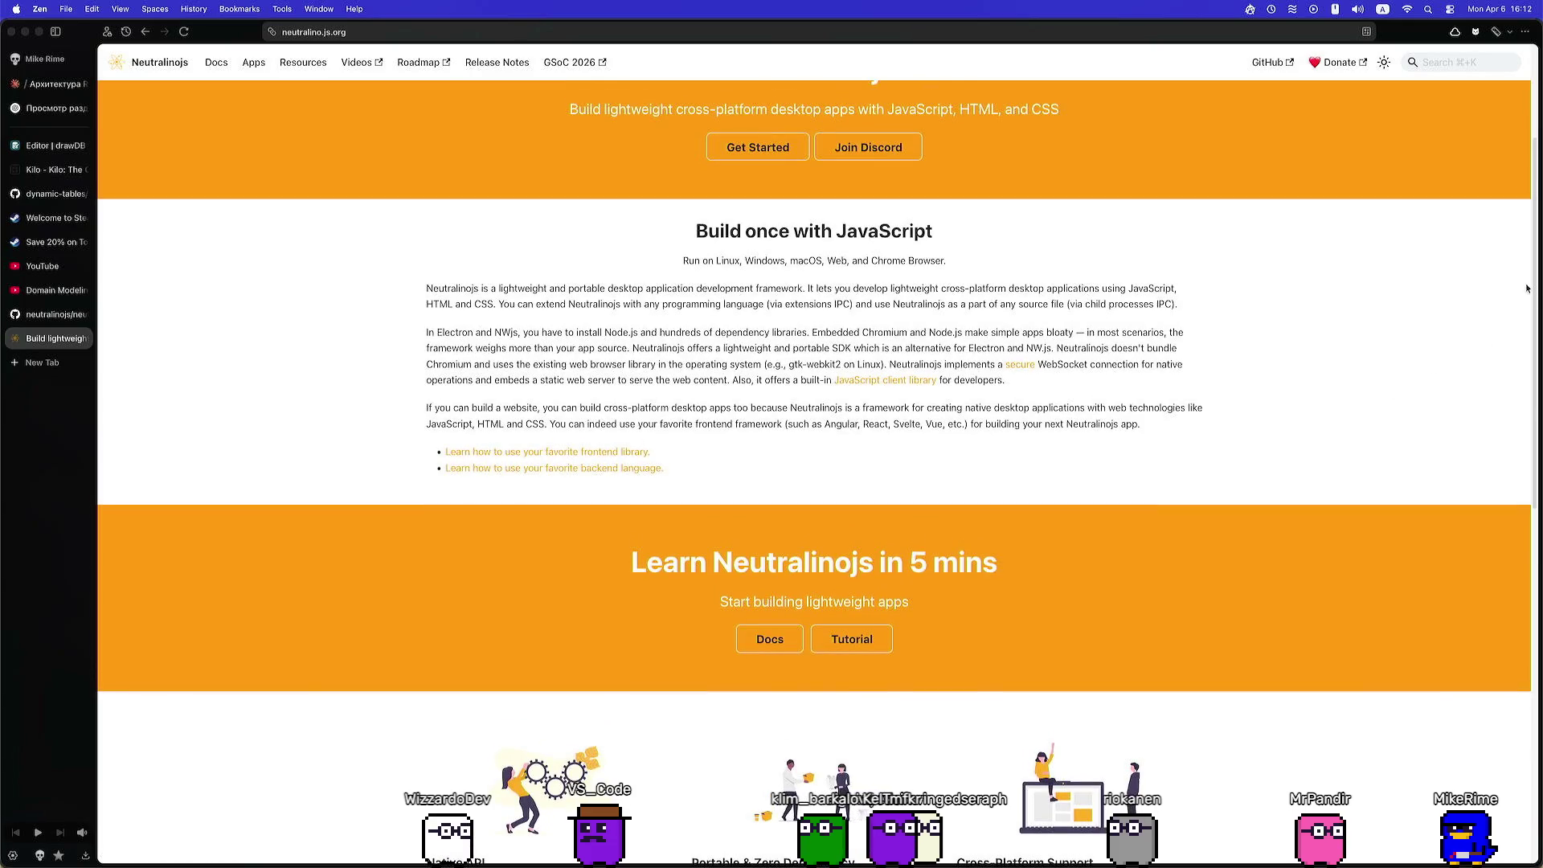
pyautogui.scroll(-2, 1527, 305)
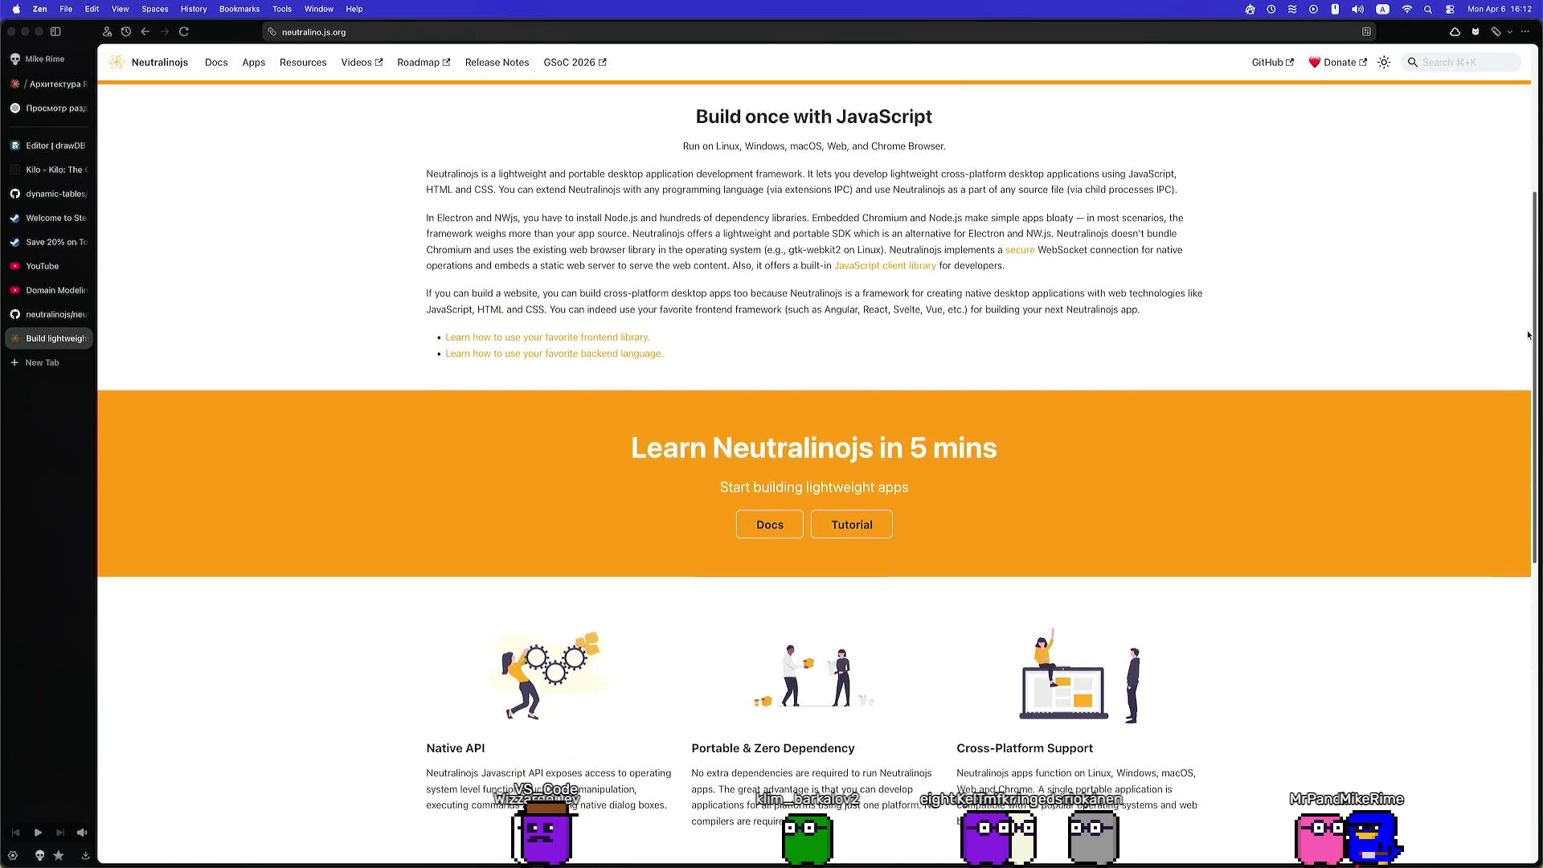
pyautogui.moveTo(1527, 334); pyautogui.dragTo(1506, 652)
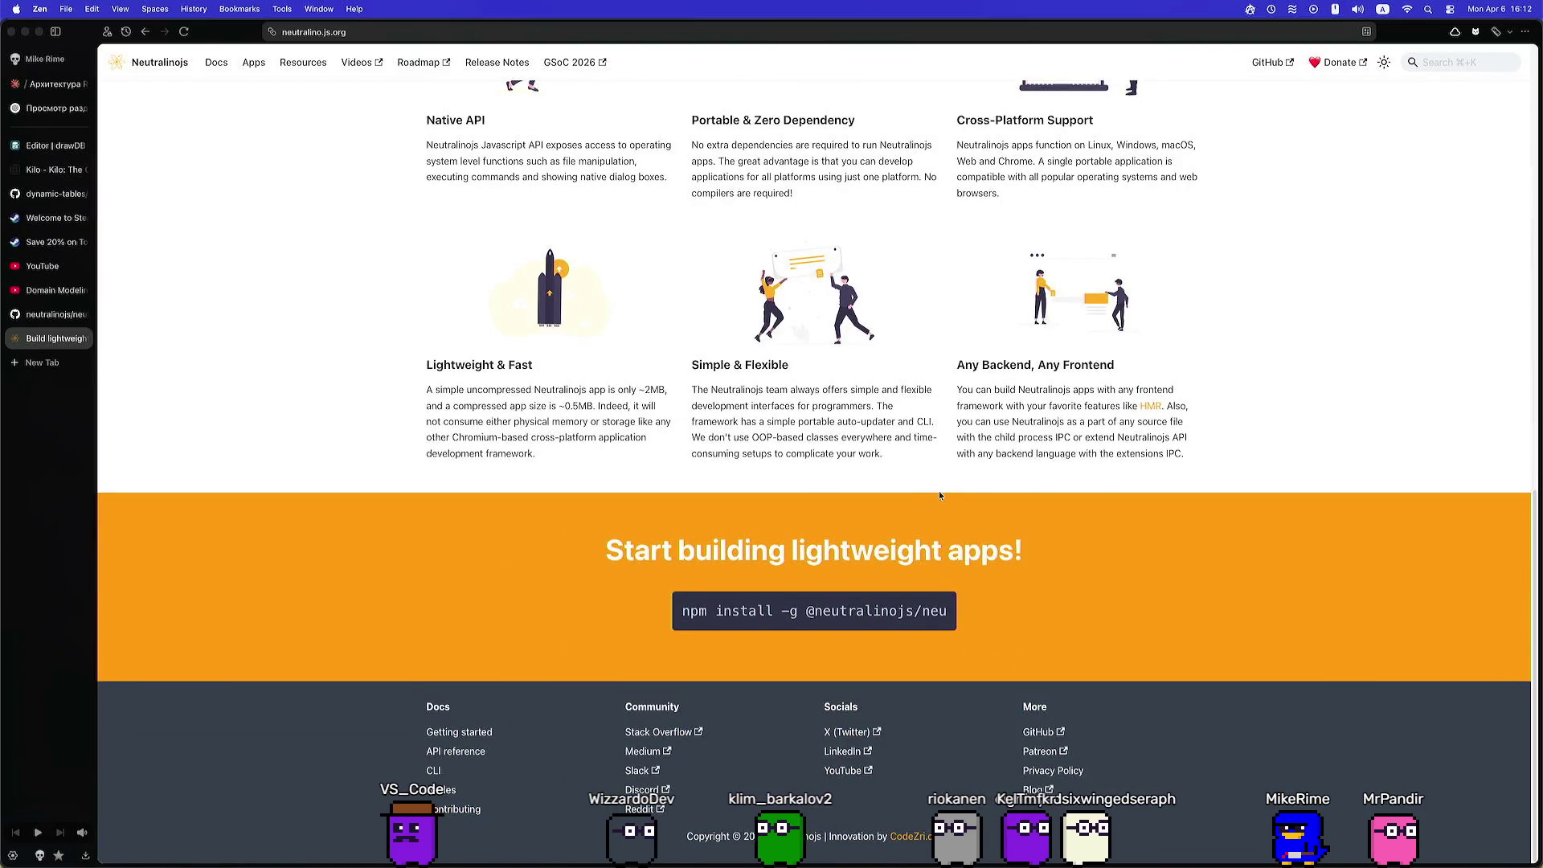
pyautogui.click(217, 65)
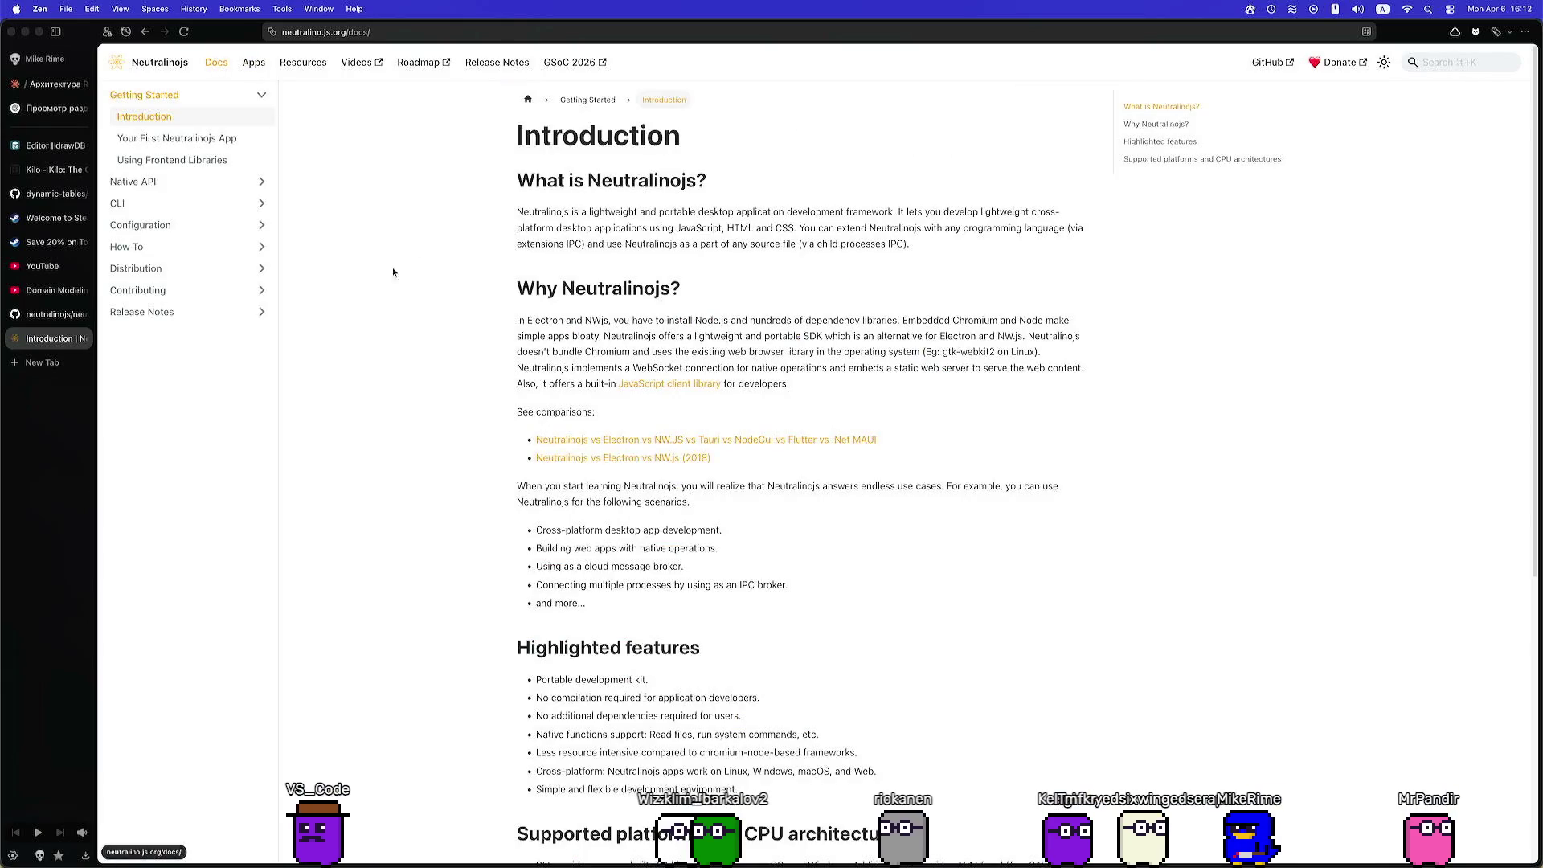
# Read through the Your First Neutralinojs App tutorial, then continue to Using Frontend Libraries
pyautogui.scroll(-5, 330, 343)
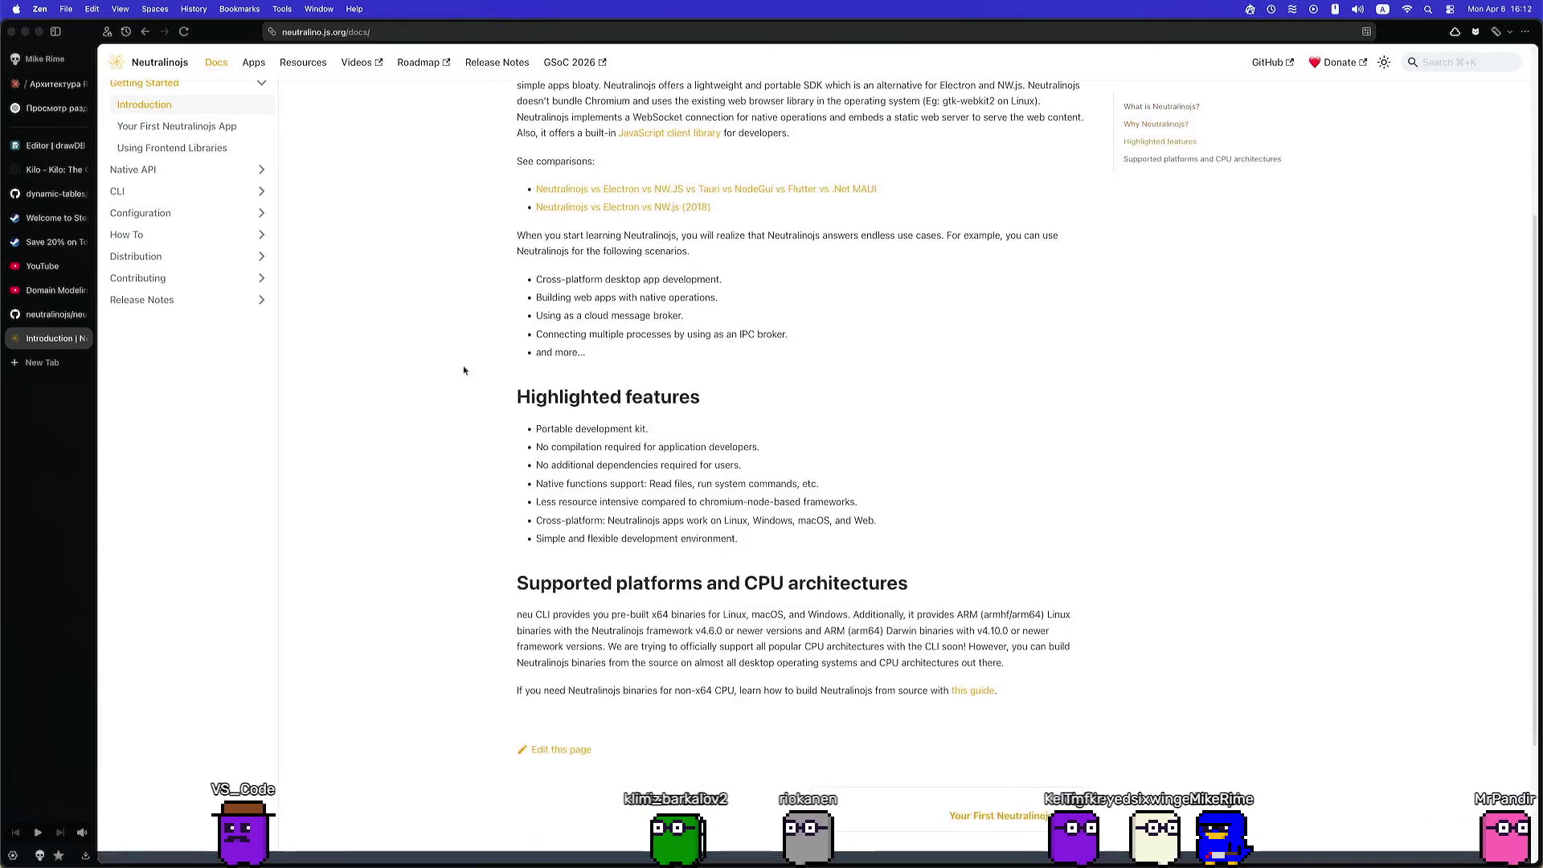
pyautogui.click(1021, 839)
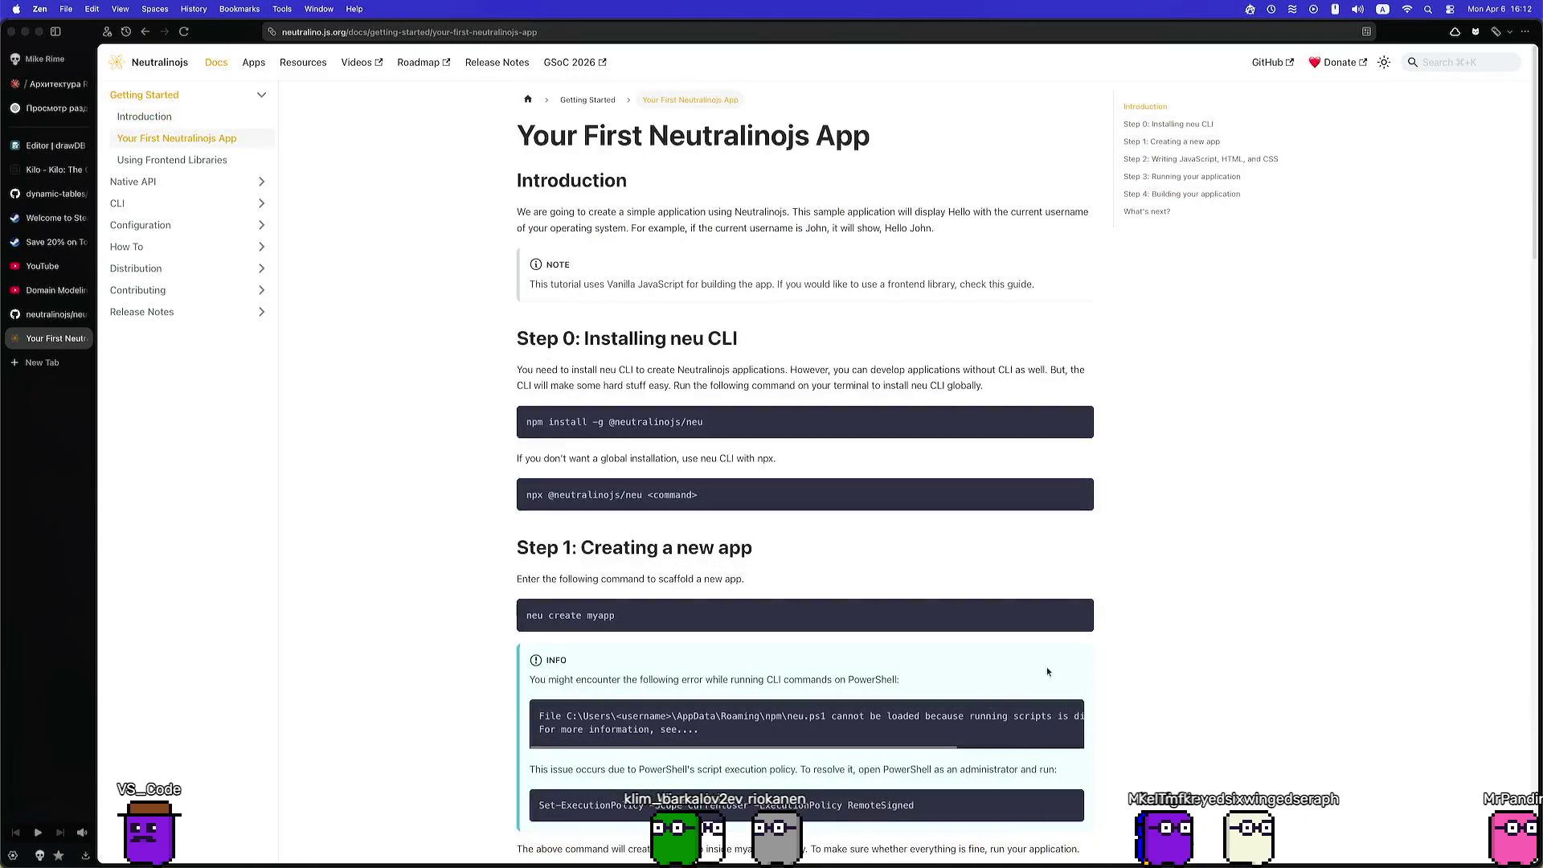
pyautogui.scroll(-5, 496, 475)
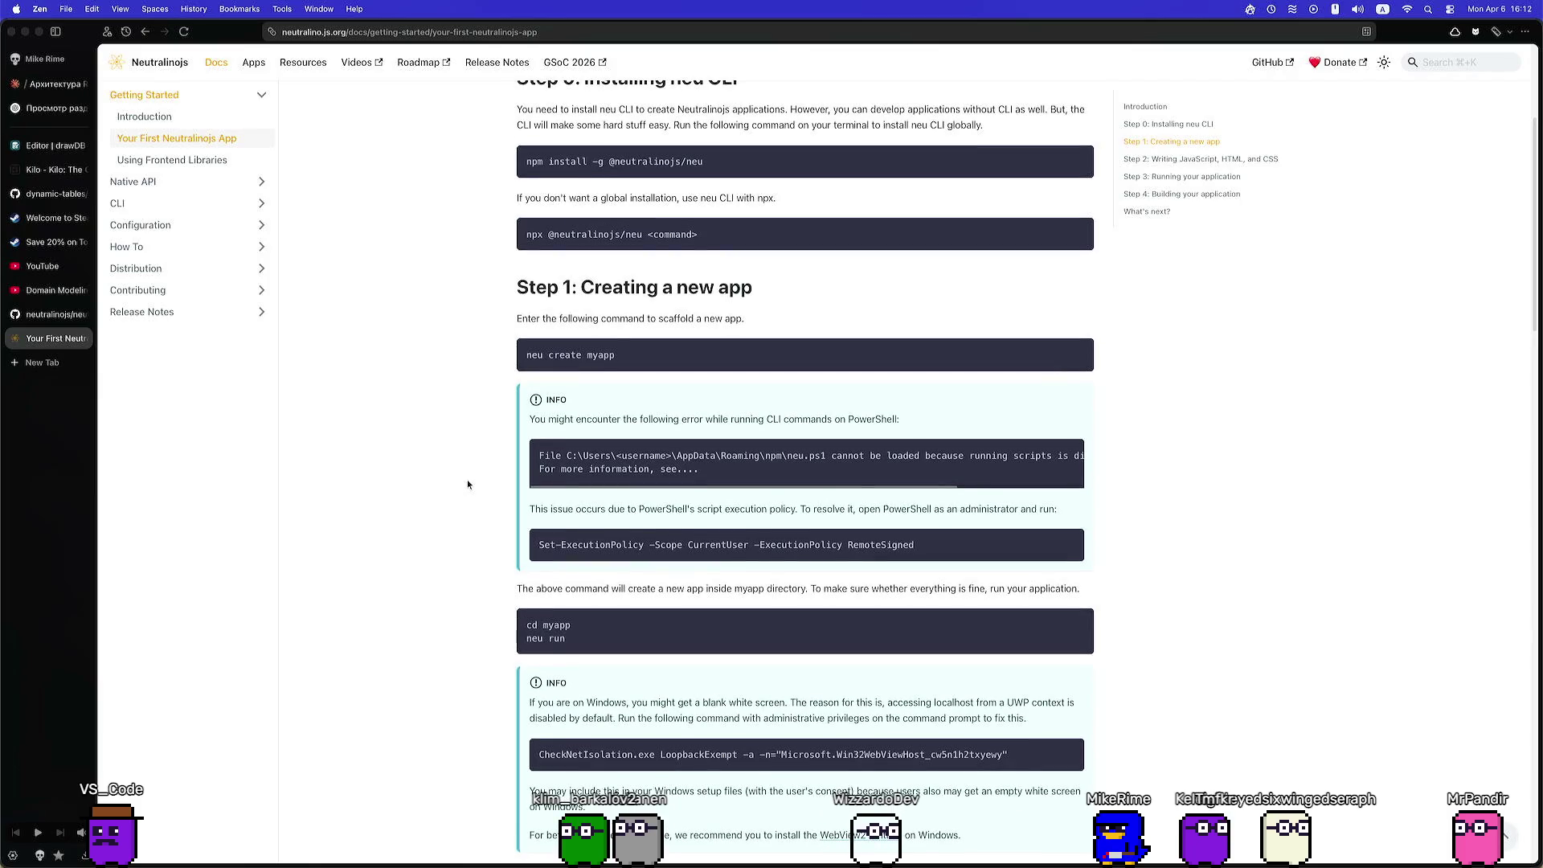
pyautogui.scroll(-2, 468, 481)
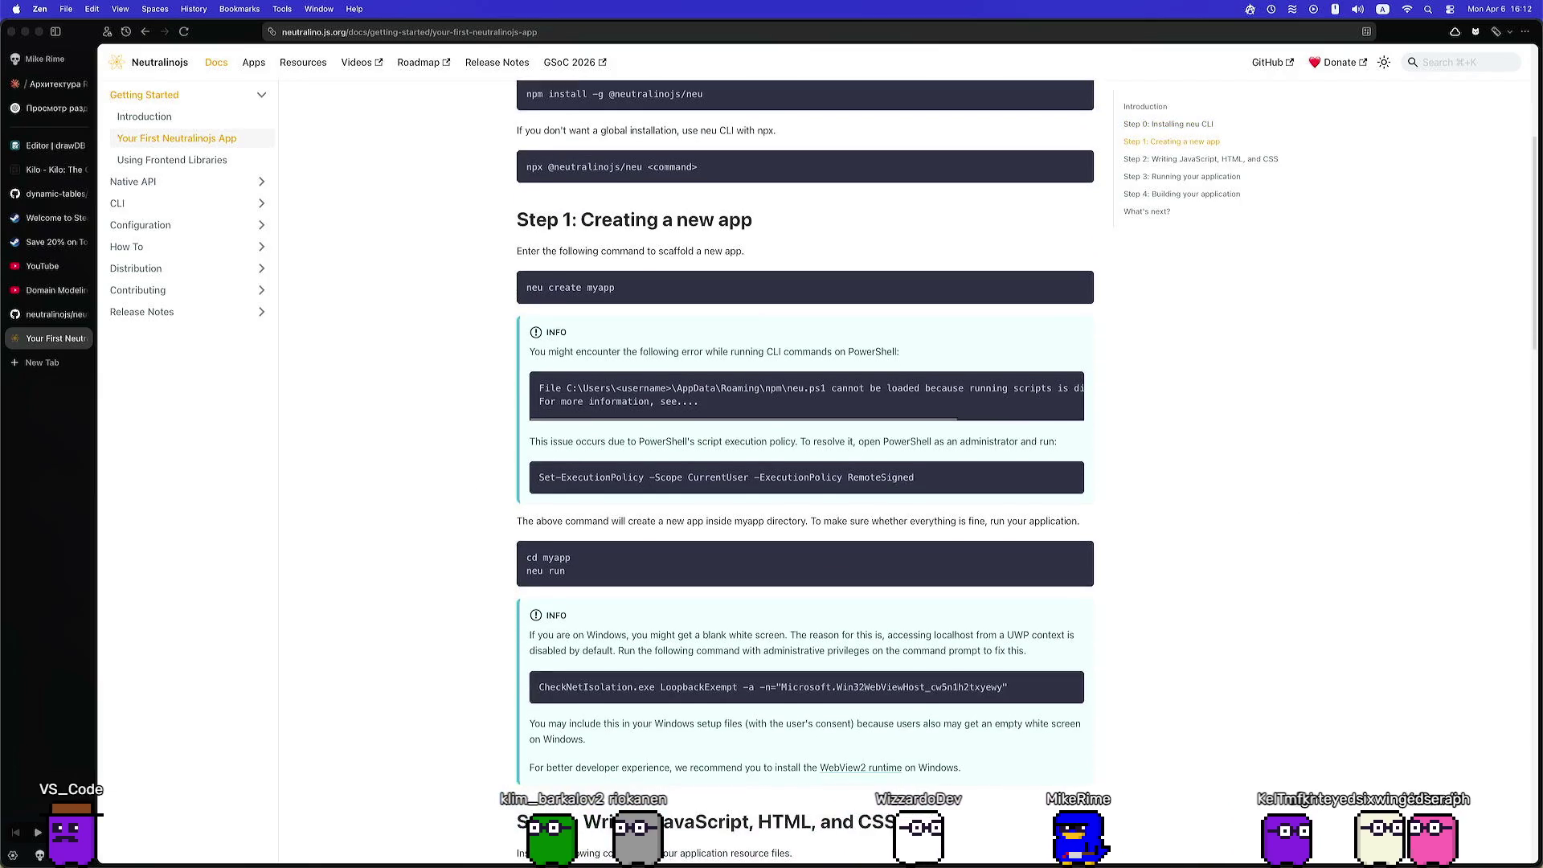
pyautogui.scroll(-10, 1518, 374)
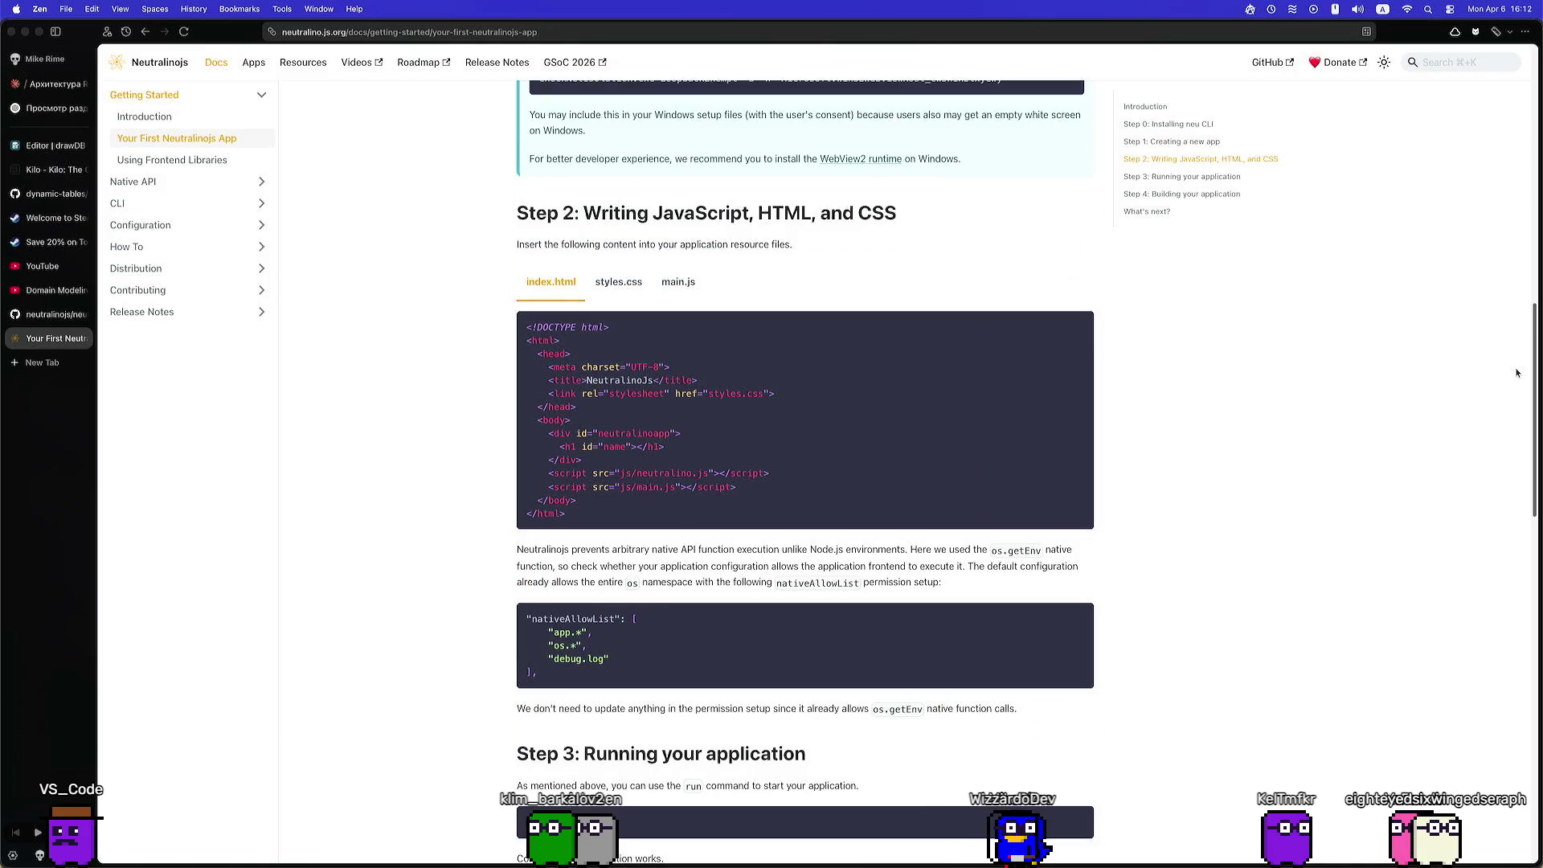
pyautogui.scroll(-4, 1518, 372)
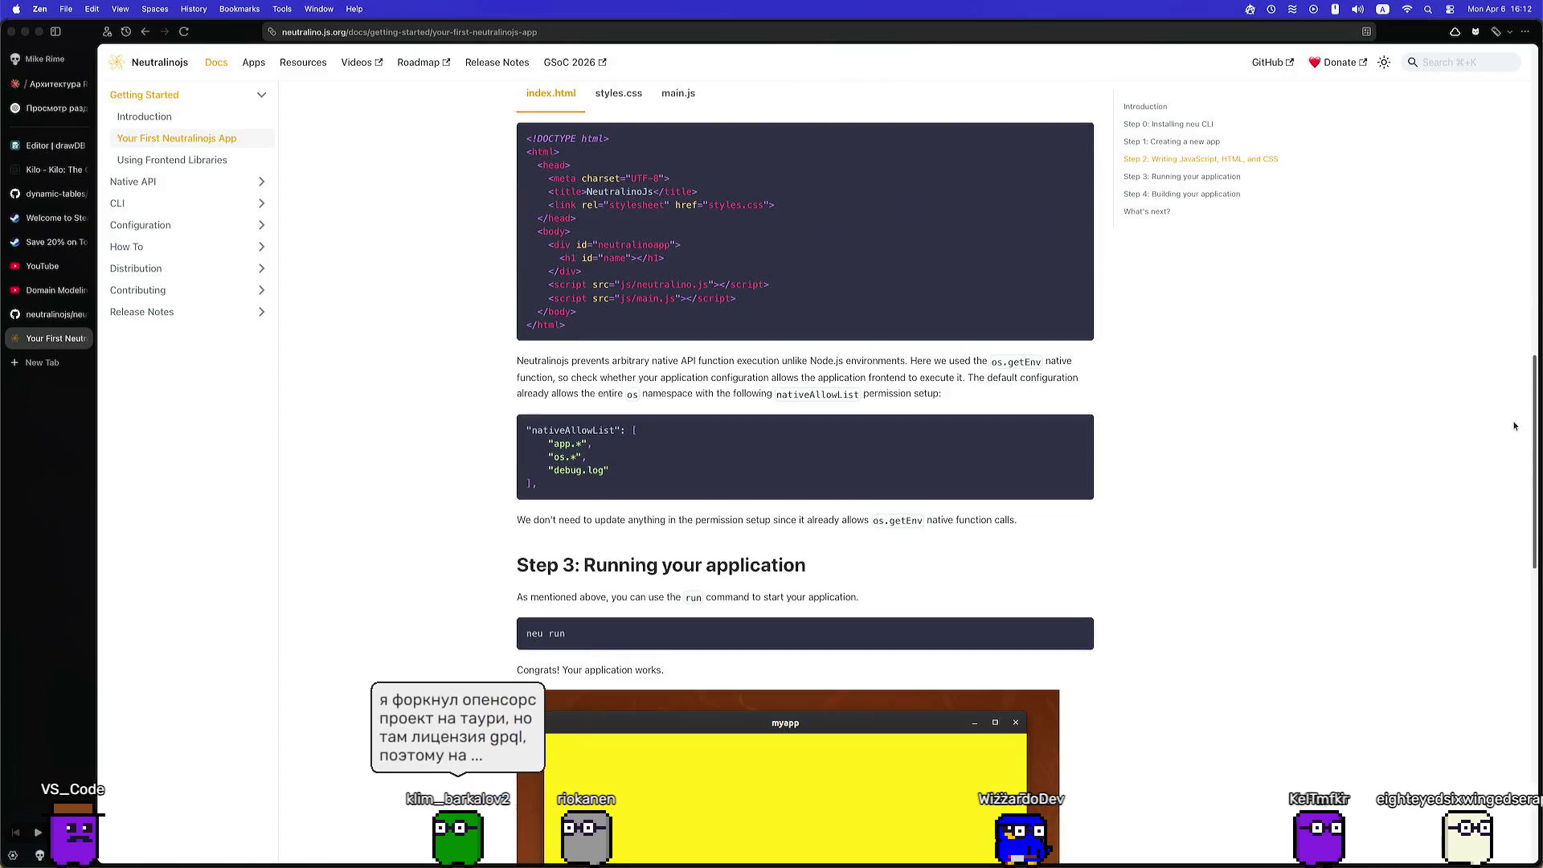
pyautogui.scroll(-8, 1501, 464)
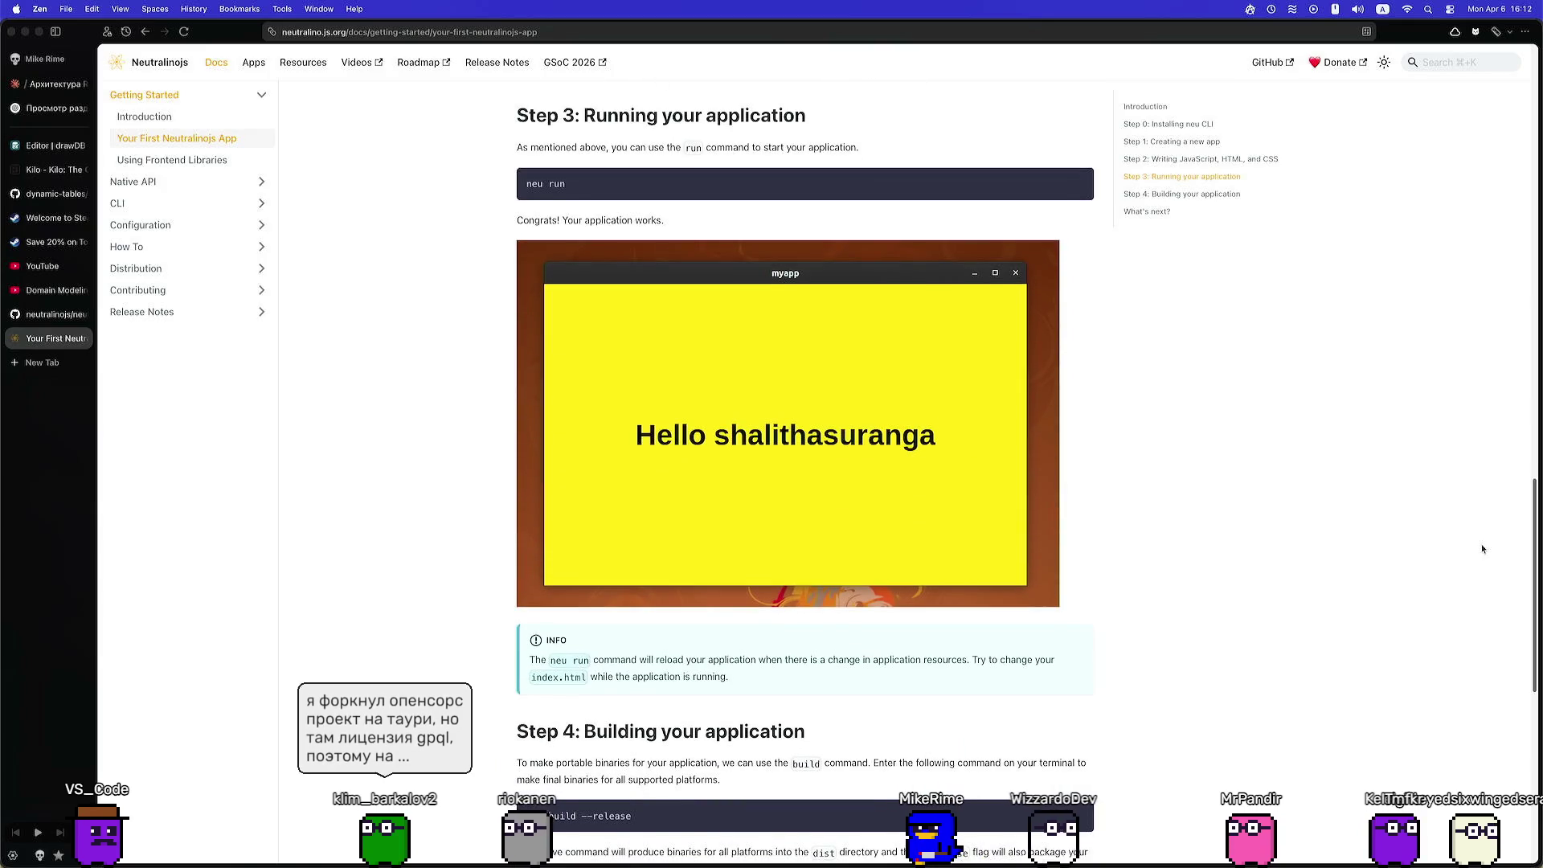
pyautogui.scroll(4, 1477, 522)
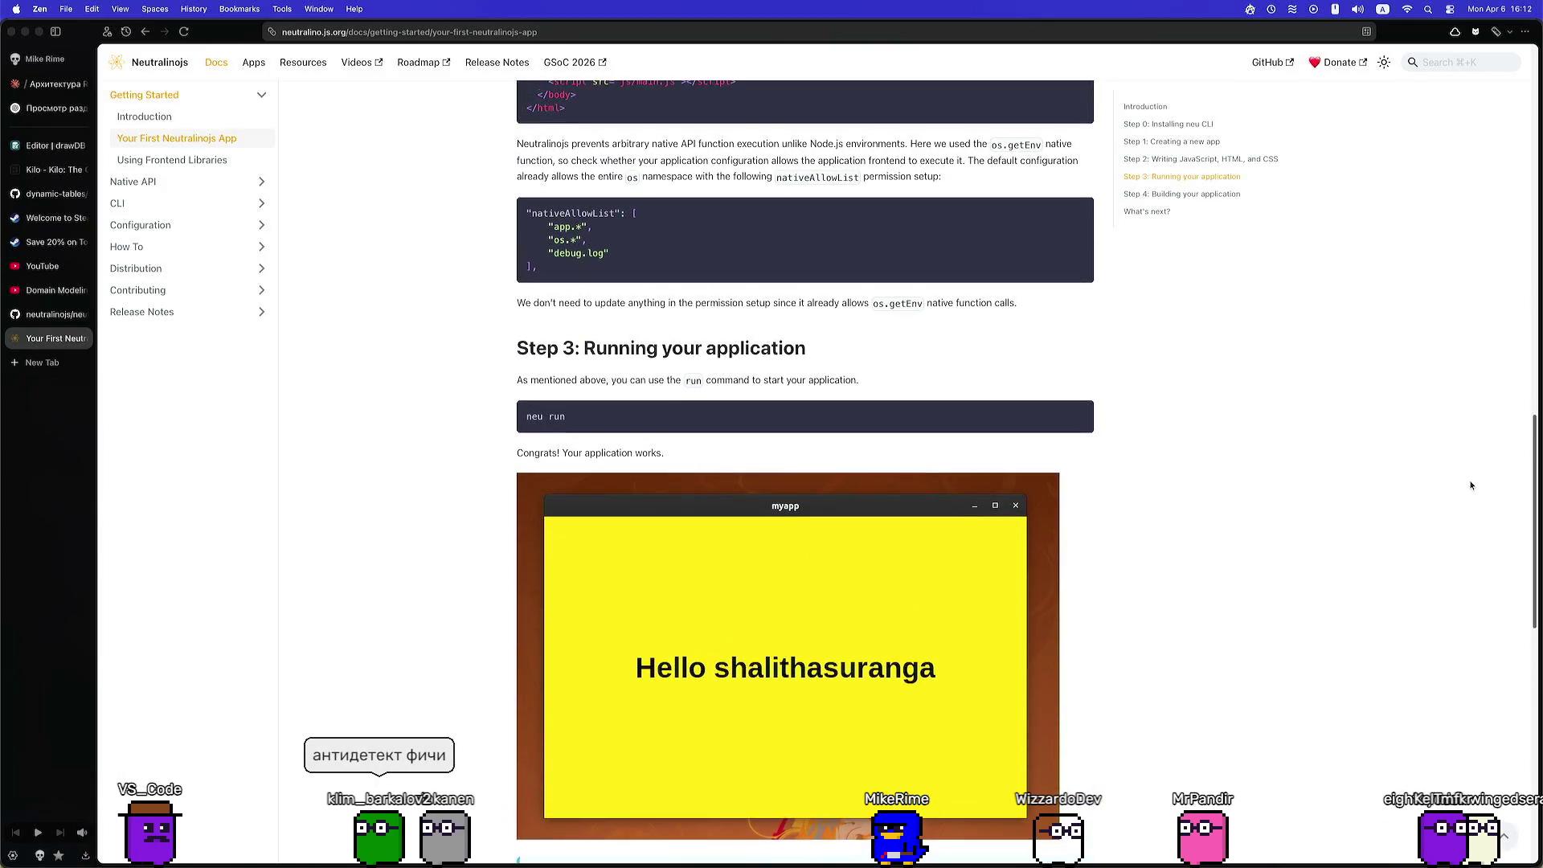
pyautogui.scroll(-4, 1471, 485)
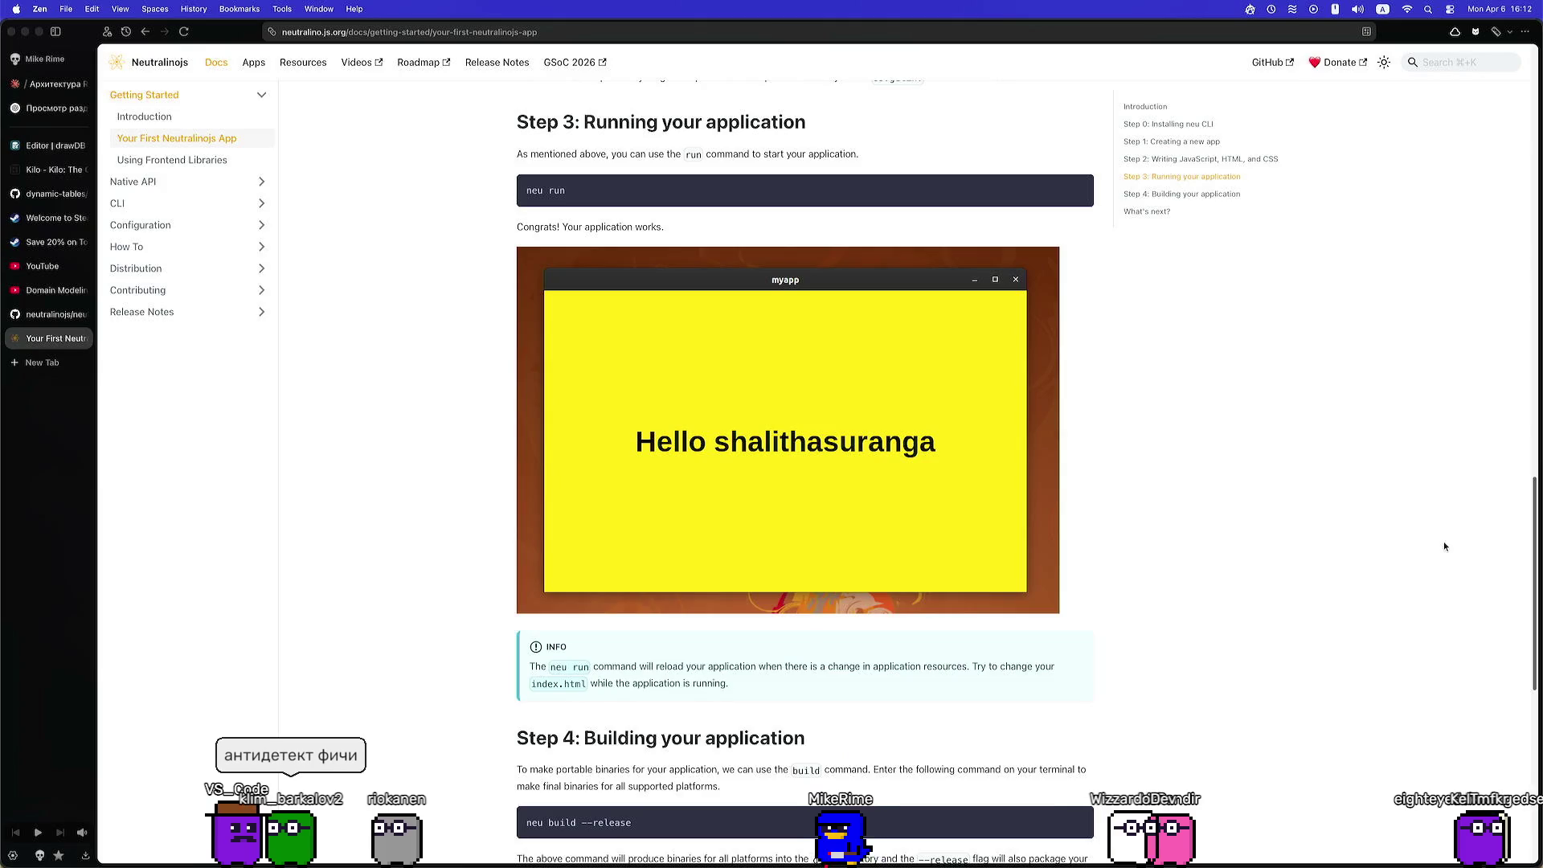
pyautogui.scroll(-10, 1442, 547)
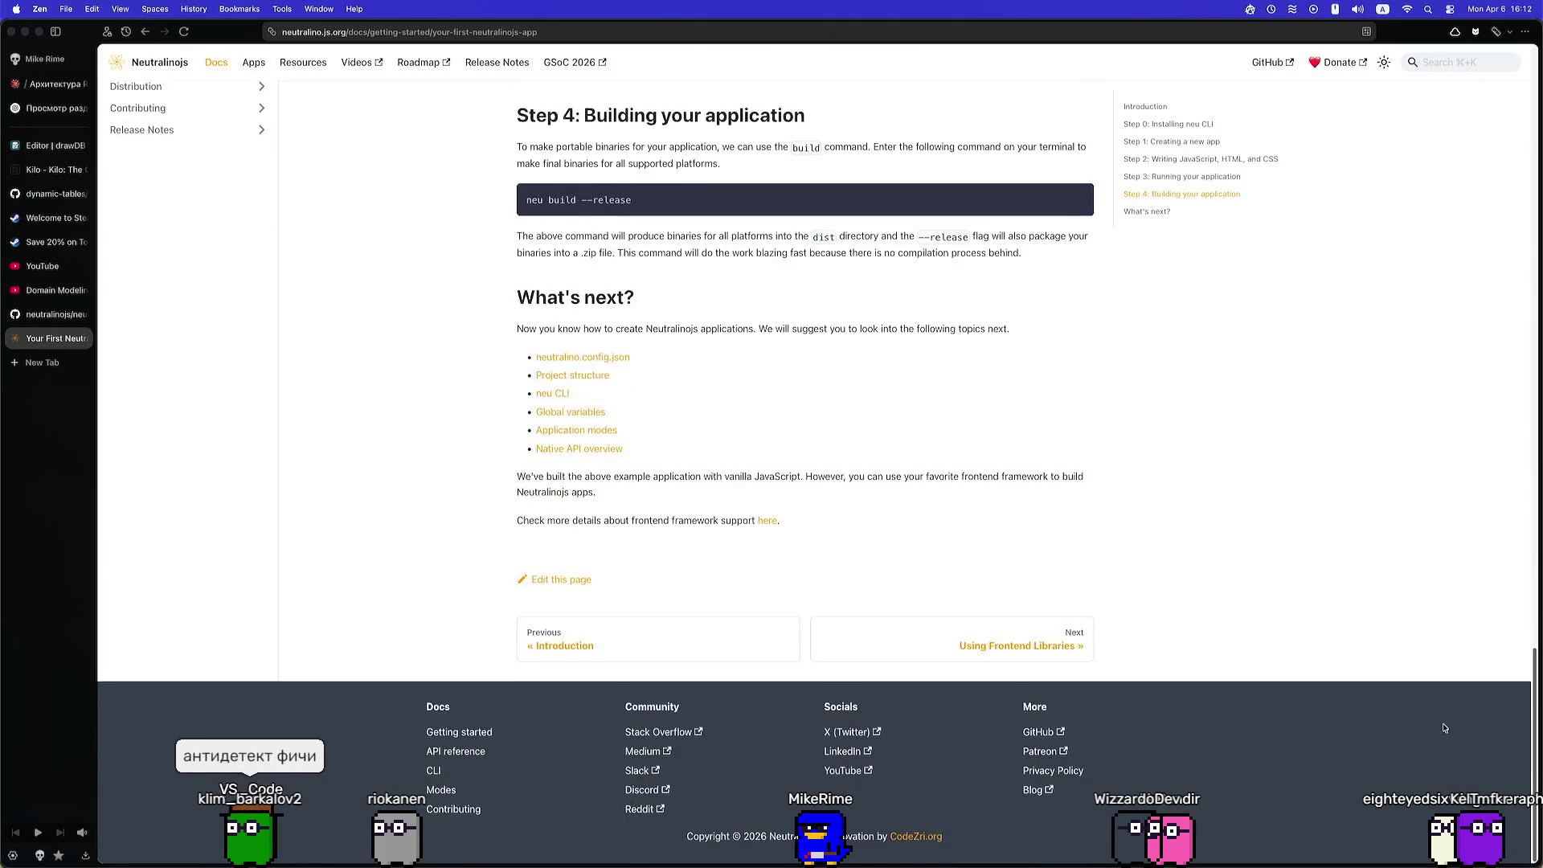
pyautogui.click(1069, 643)
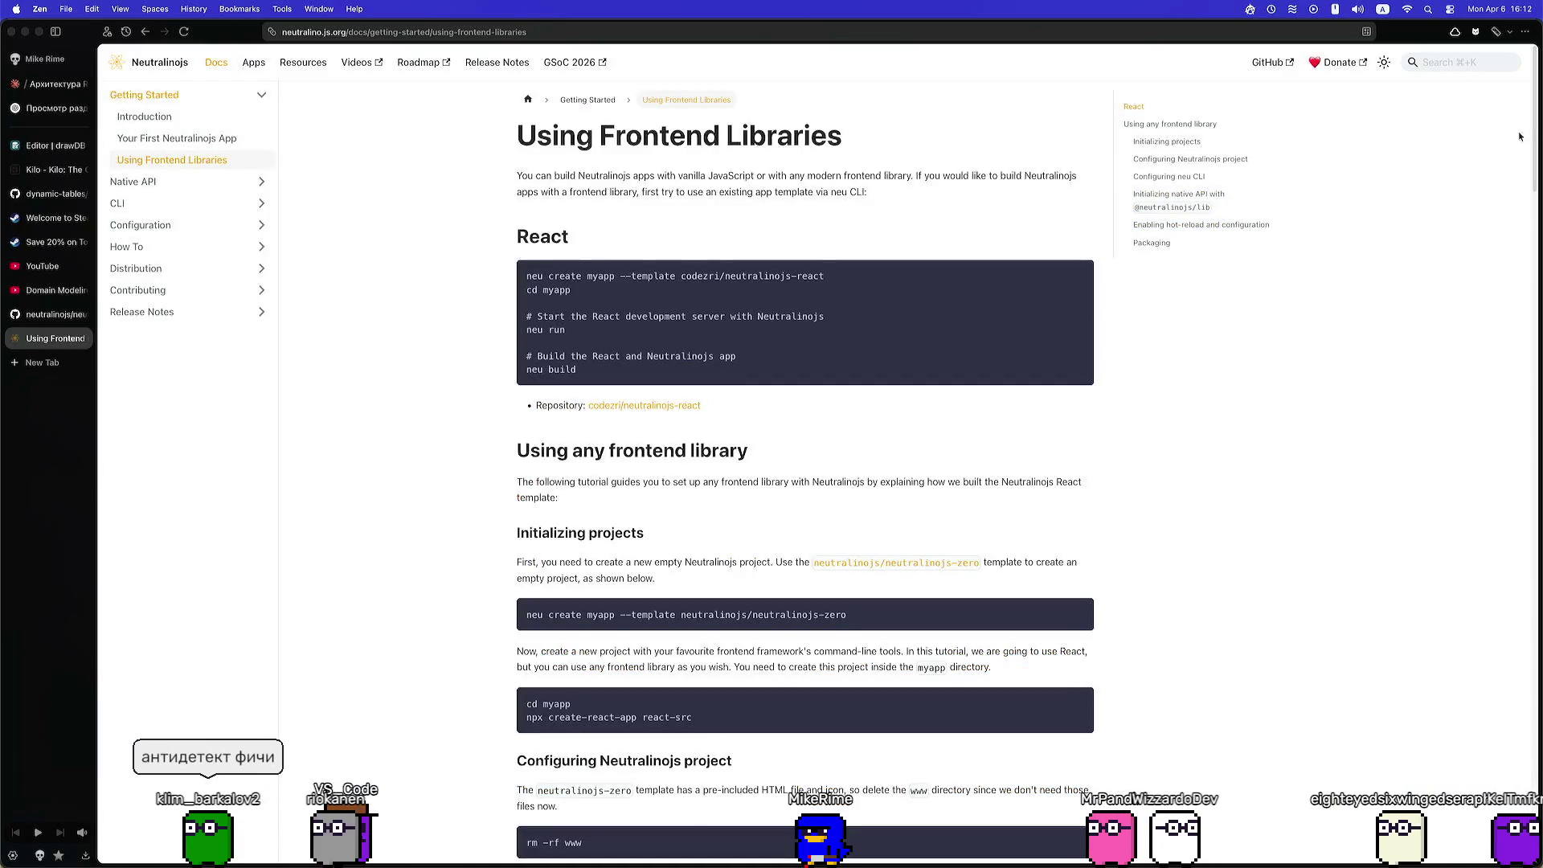
# Read the Using Frontend Libraries page down to Packaging, then cycle back through the tabs
pyautogui.scroll(-2, 1527, 132)
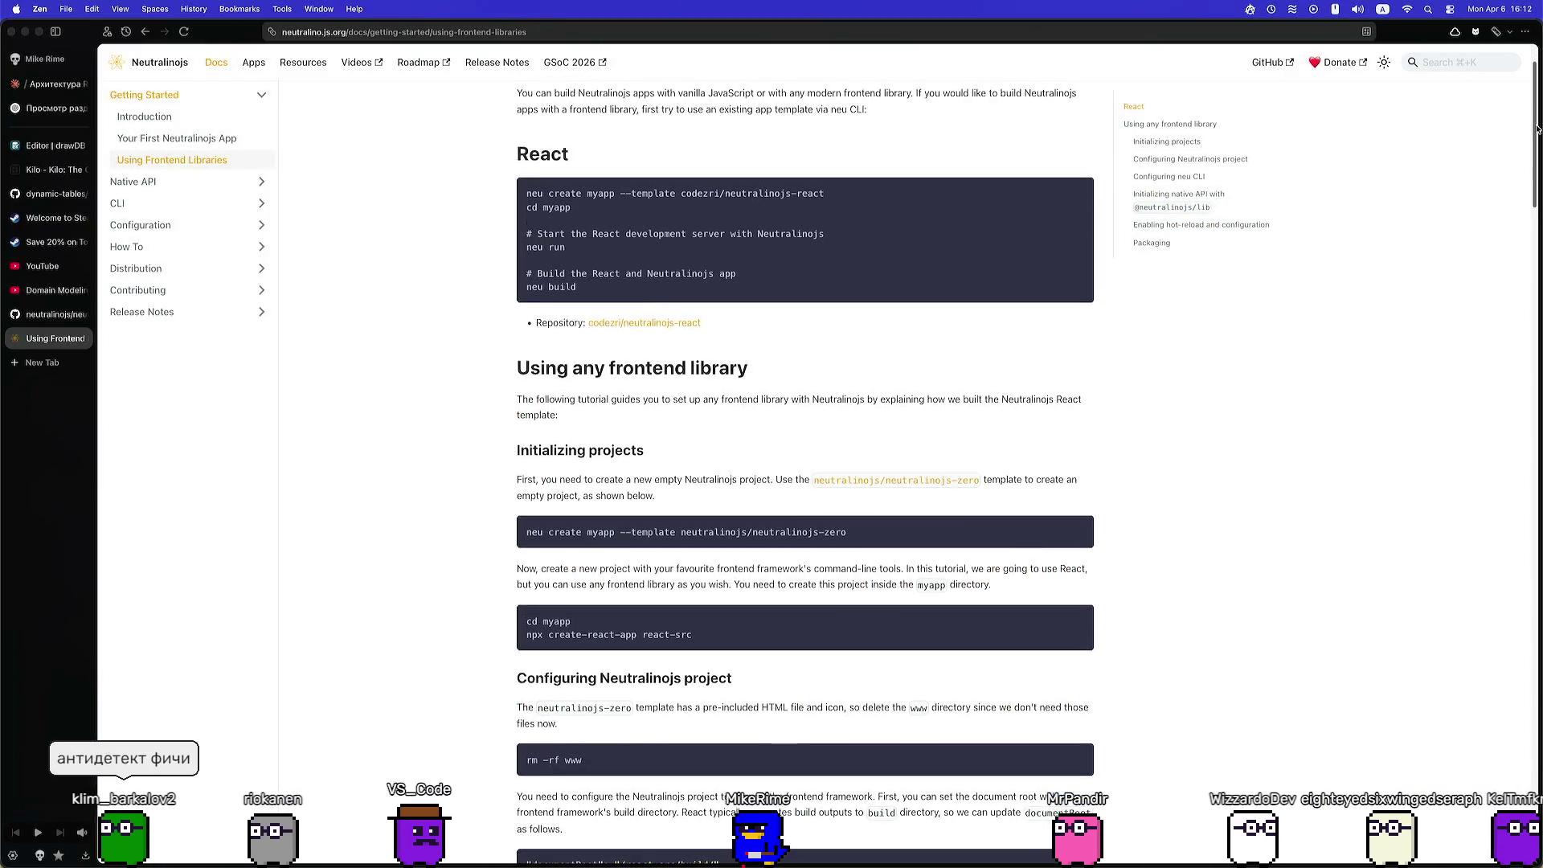
pyautogui.moveTo(1537, 128)
pyautogui.mouseDown()
pyautogui.moveTo(1528, 233)
pyautogui.moveTo(1508, 226)
pyautogui.mouseUp()
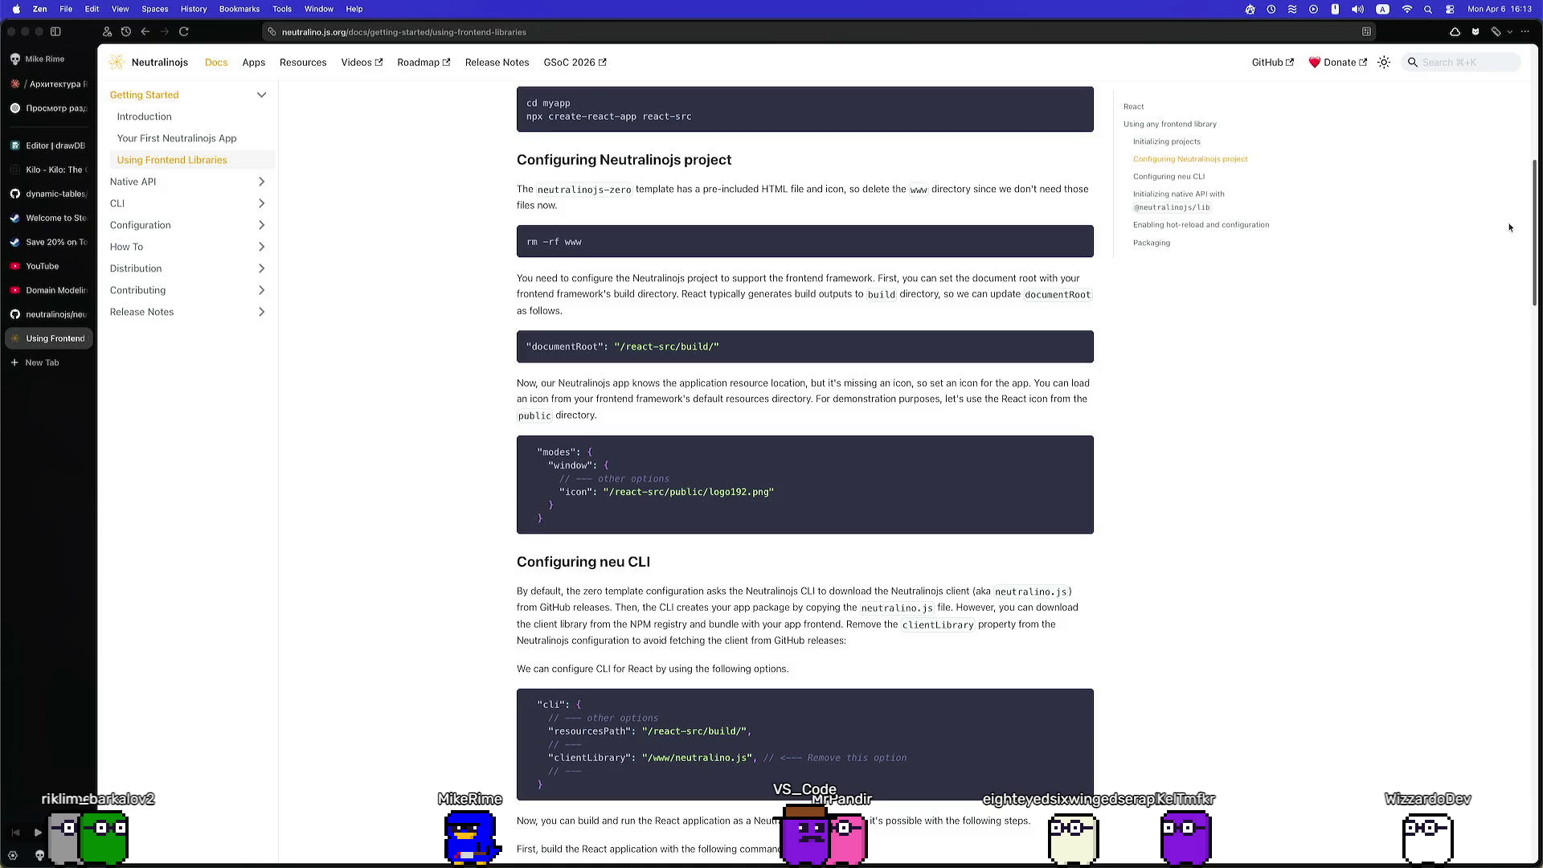
pyautogui.scroll(-5, 1497, 248)
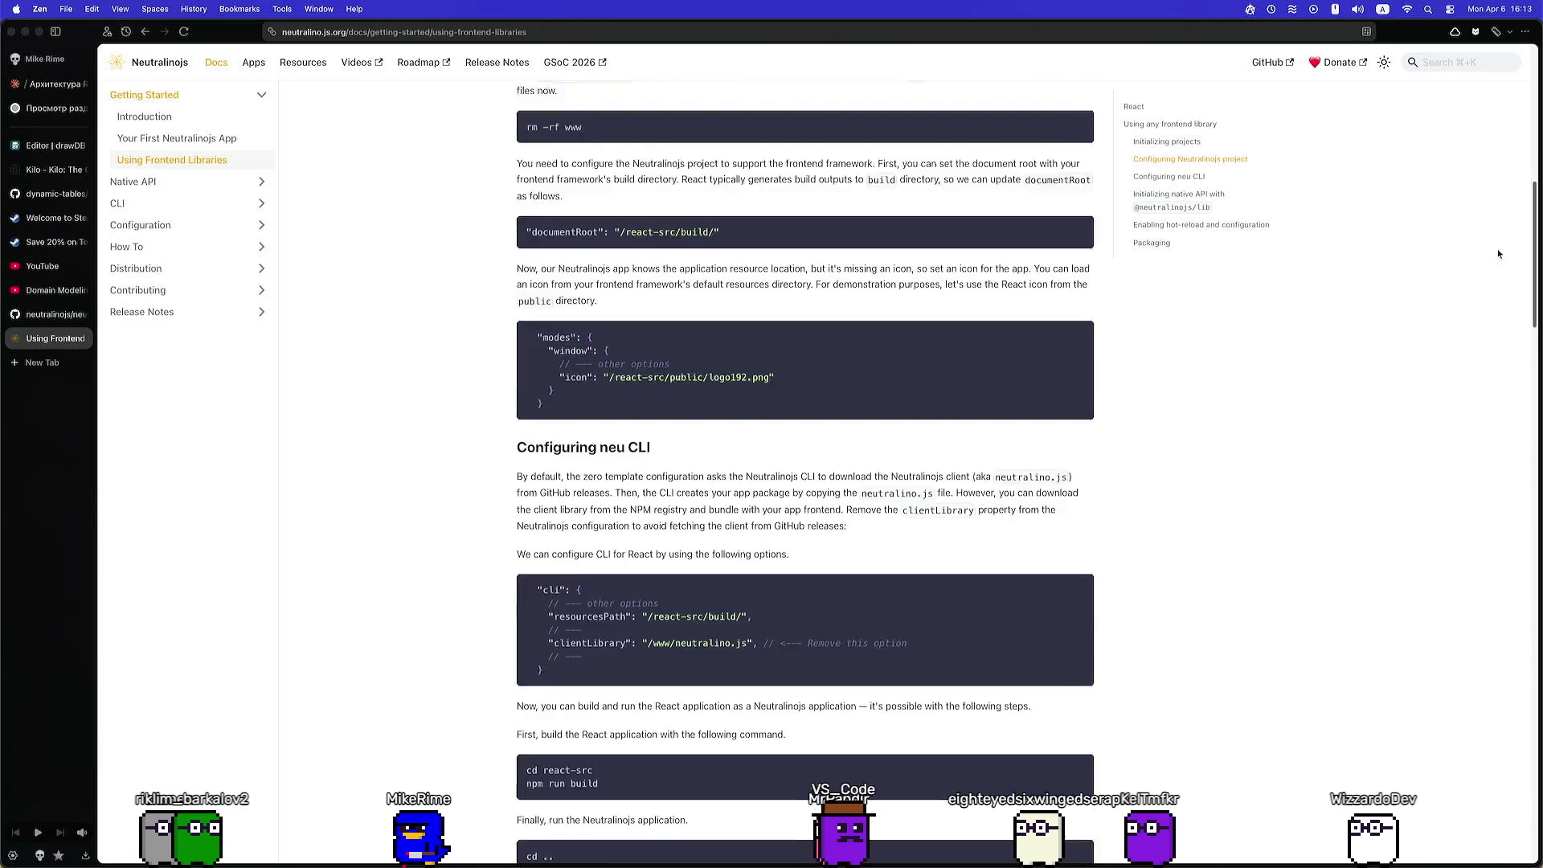
pyautogui.scroll(-10, 1472, 503)
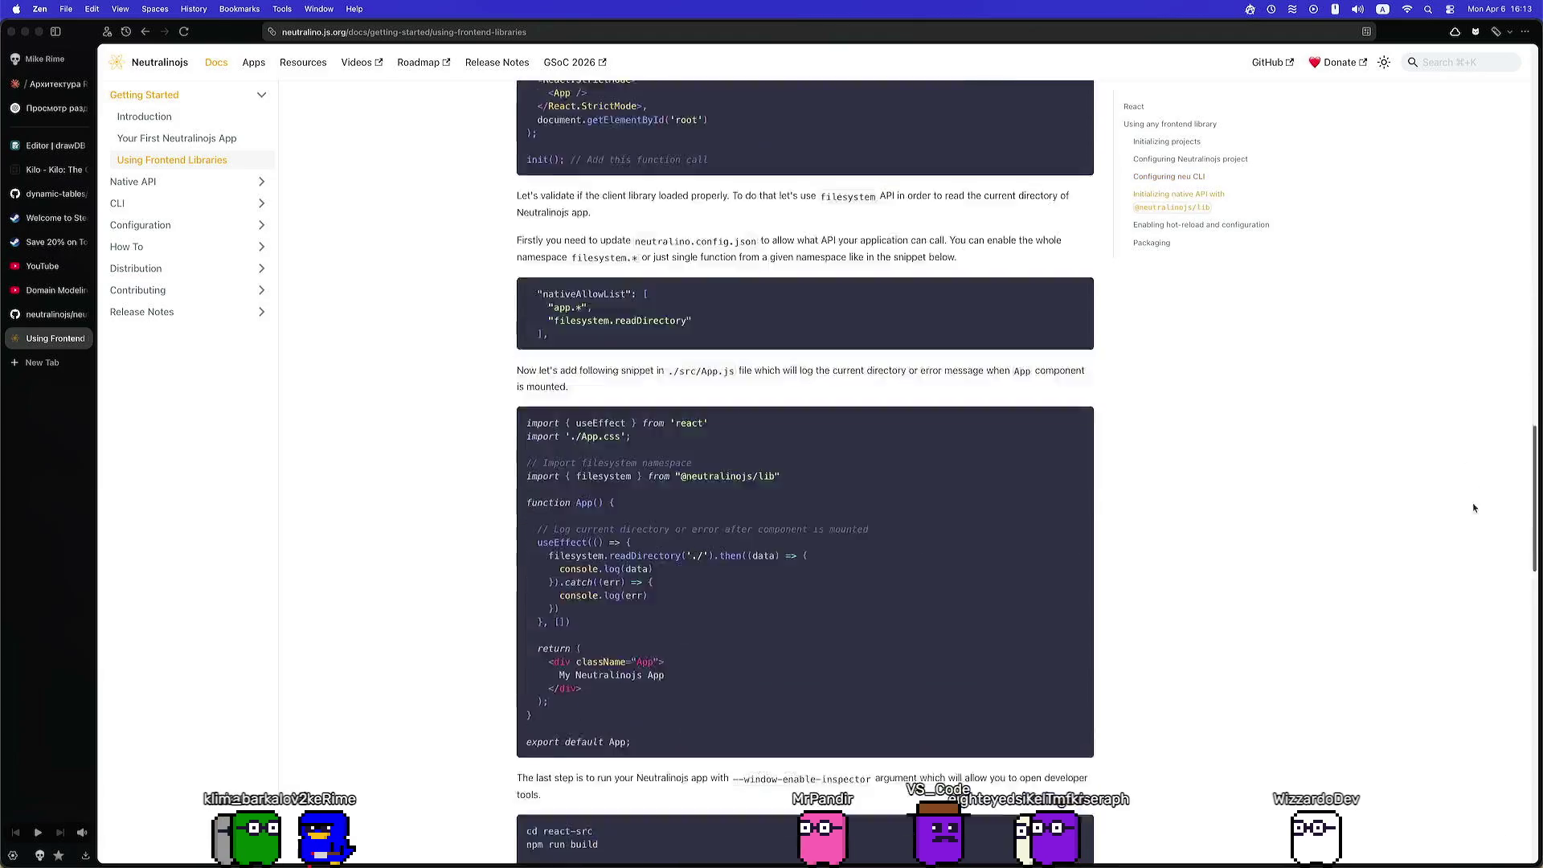
pyautogui.scroll(-5, 1461, 680)
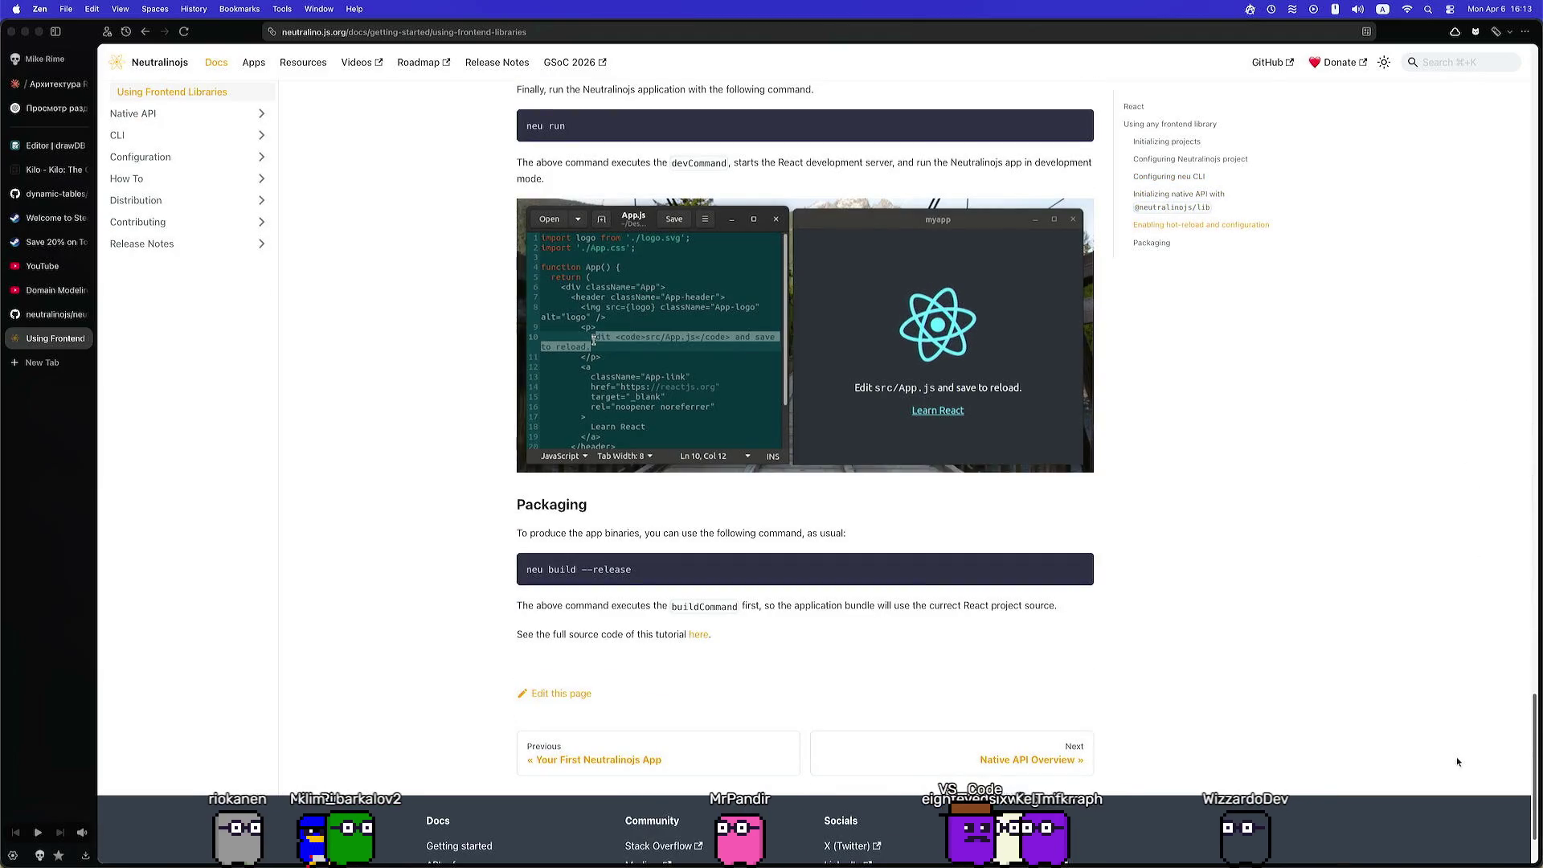
pyautogui.hotkey('ctrl', 'shift', 'Tab')
pyautogui.hotkey('ctrl', 'shift', 'Tab')
pyautogui.hotkey('ctrl', 'shift', 'Tab')
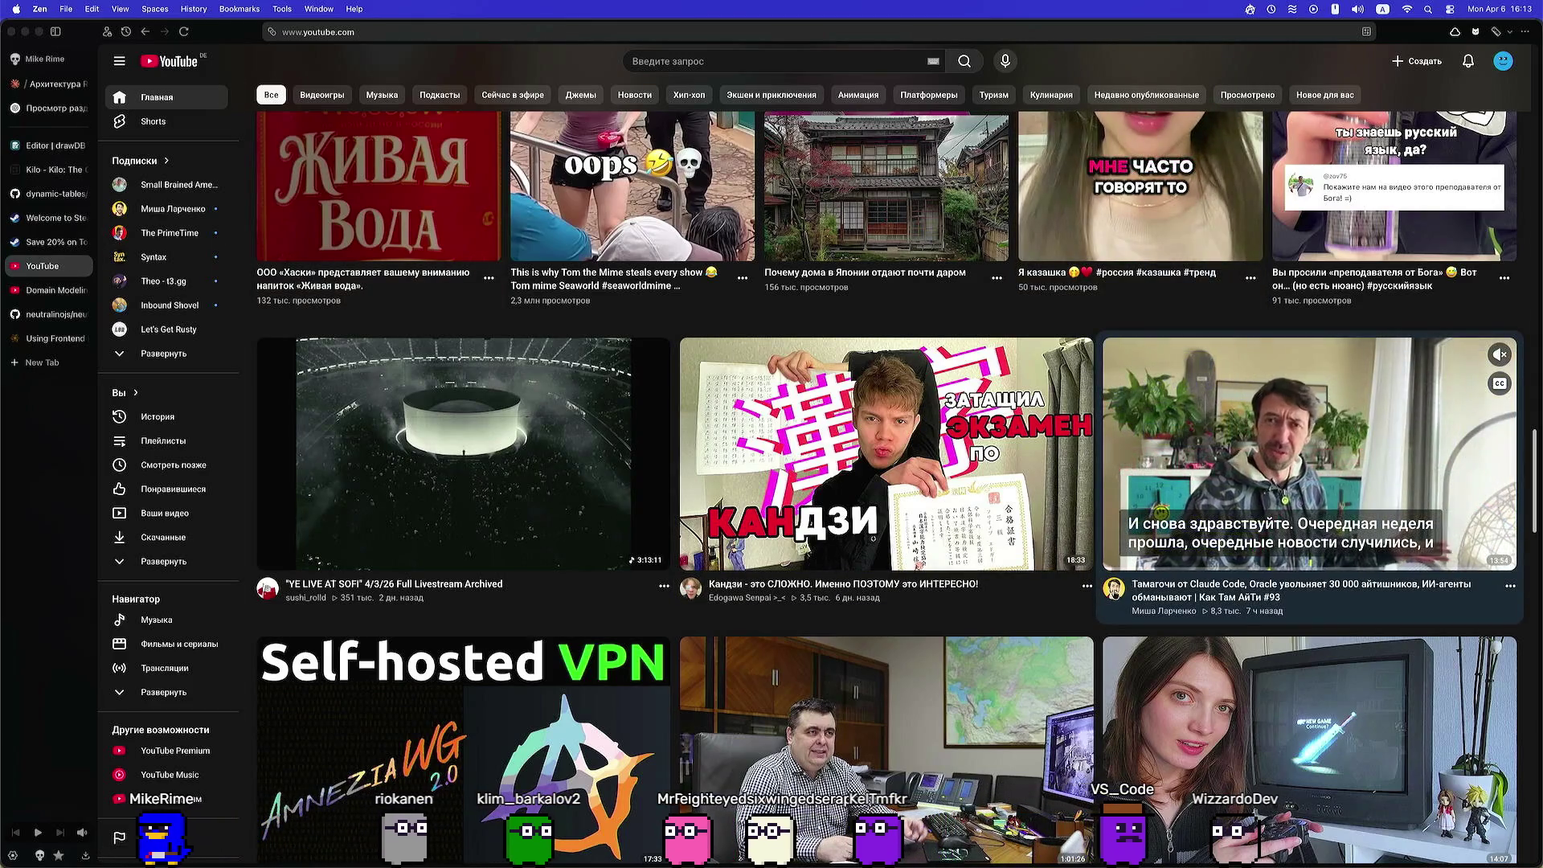
# Open a feed video in a background tab, then close that extra tab again
pyautogui.scroll(8, 1204, 396)
pyautogui.middleClick(307, 446)
pyautogui.scroll(6, 308, 447)
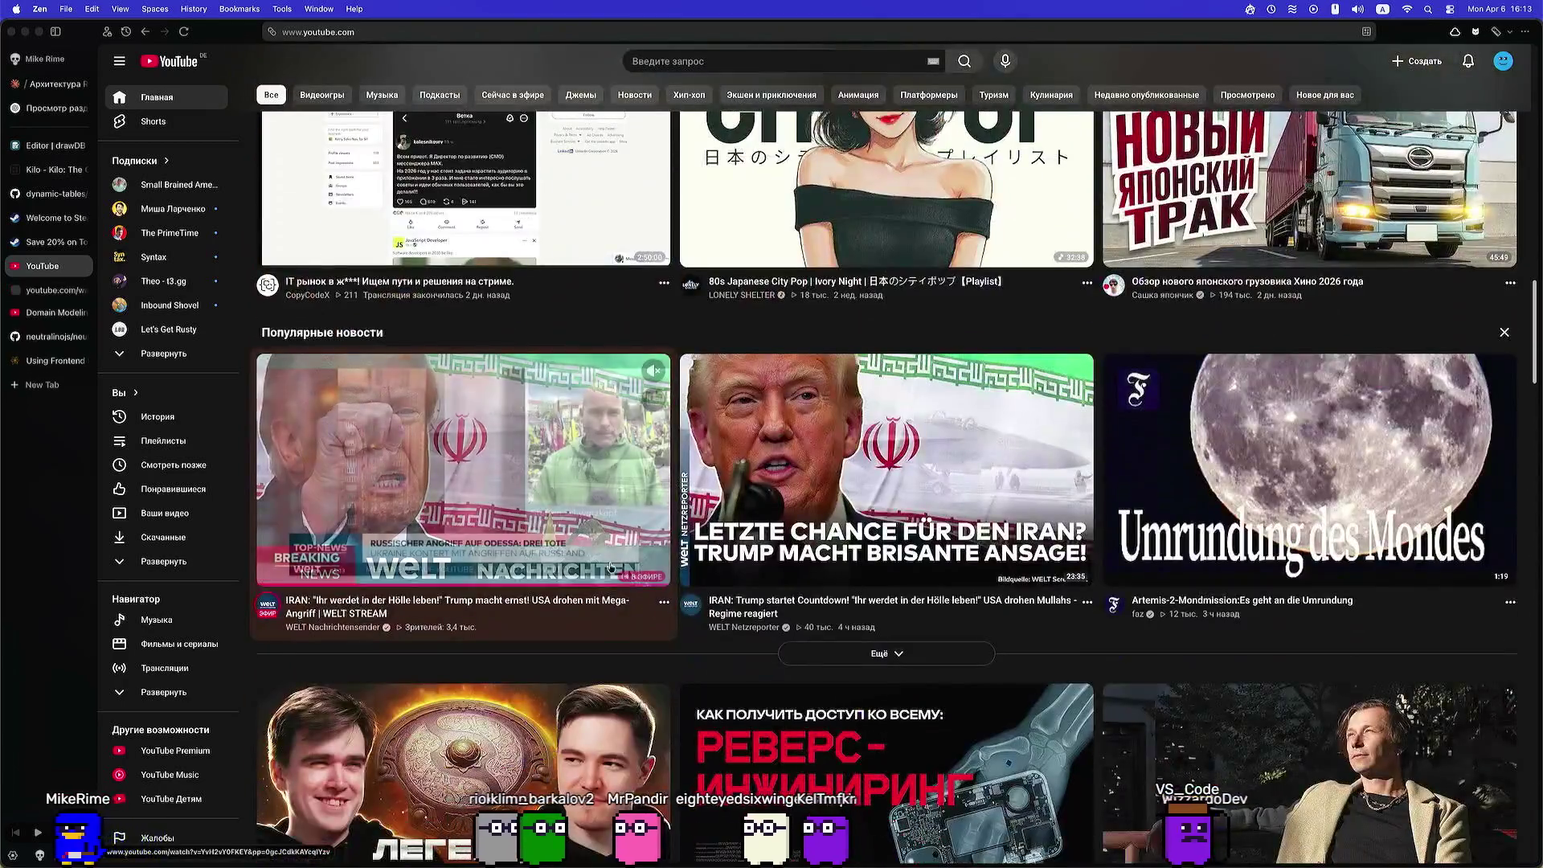
pyautogui.scroll(-4, 308, 446)
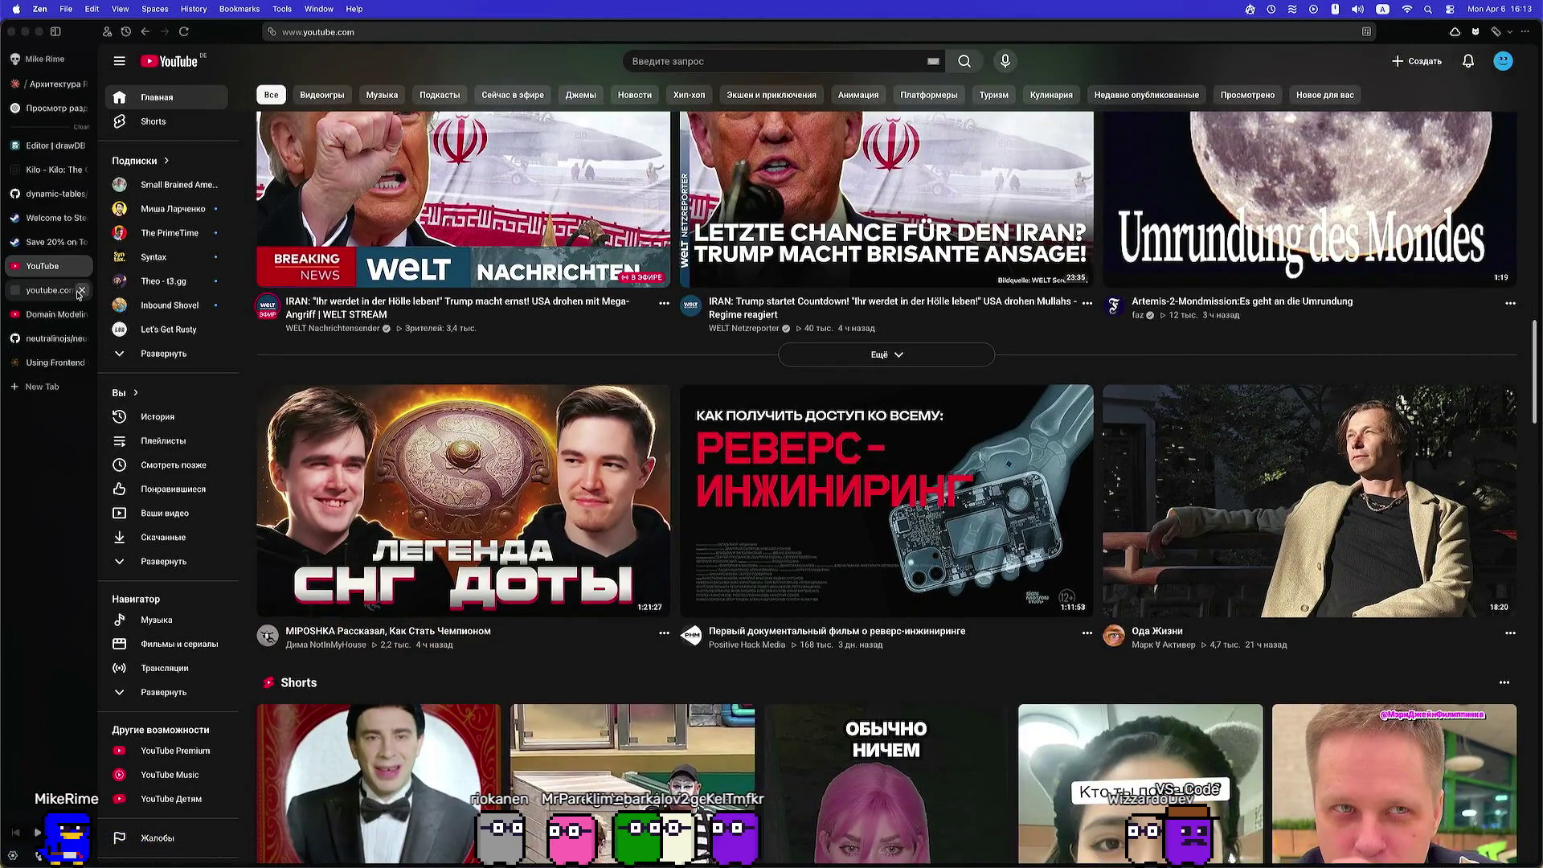
pyautogui.click(82, 290)
pyautogui.scroll(-10, 884, 482)
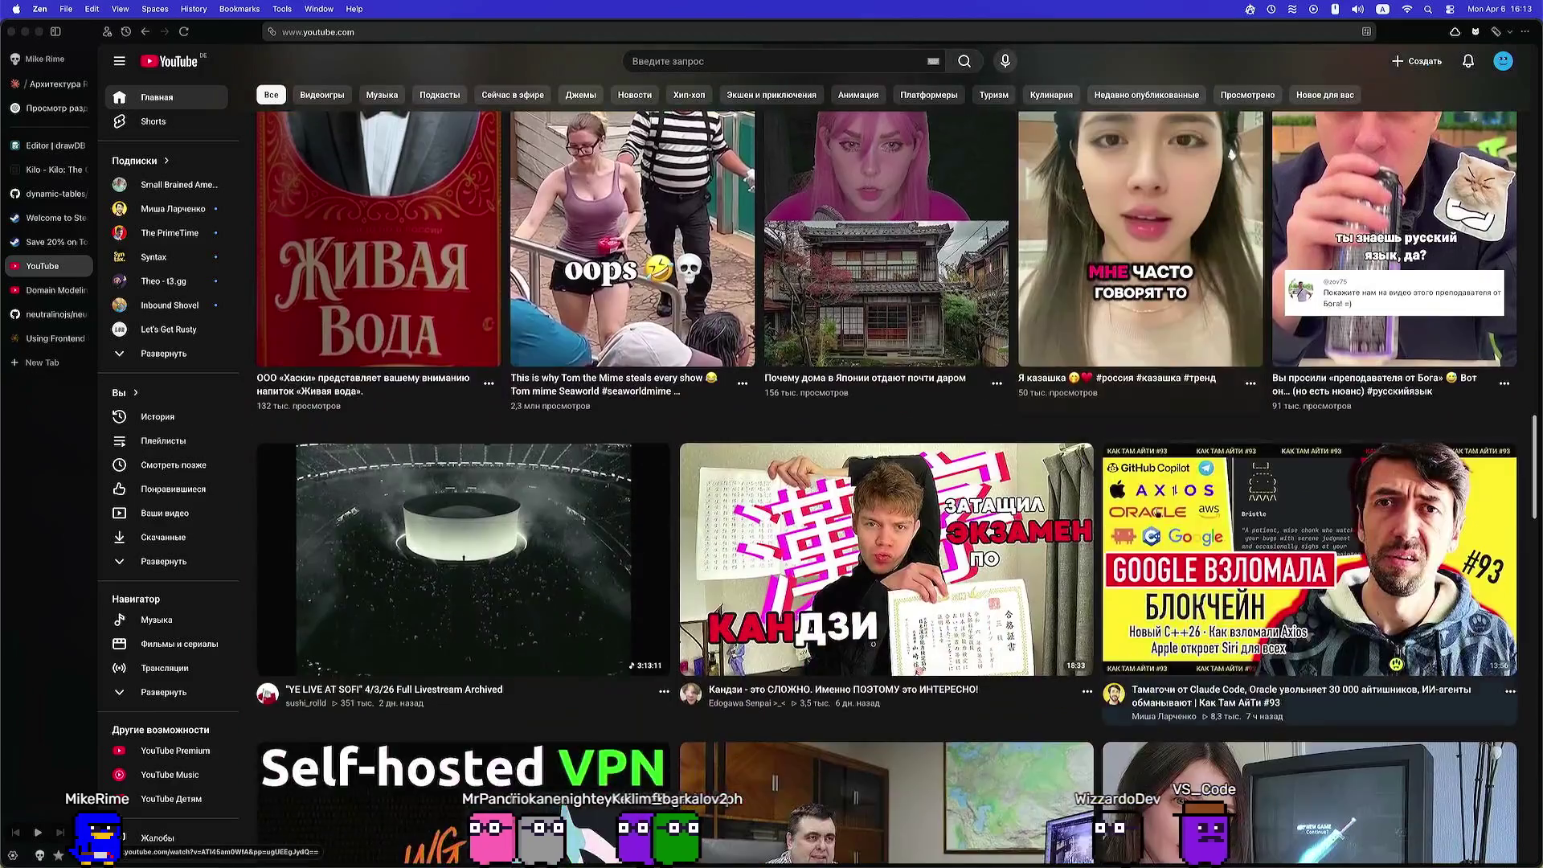
# Open a home-feed video, then go to its author's channel and show the Videos tab
pyautogui.click(523, 445)
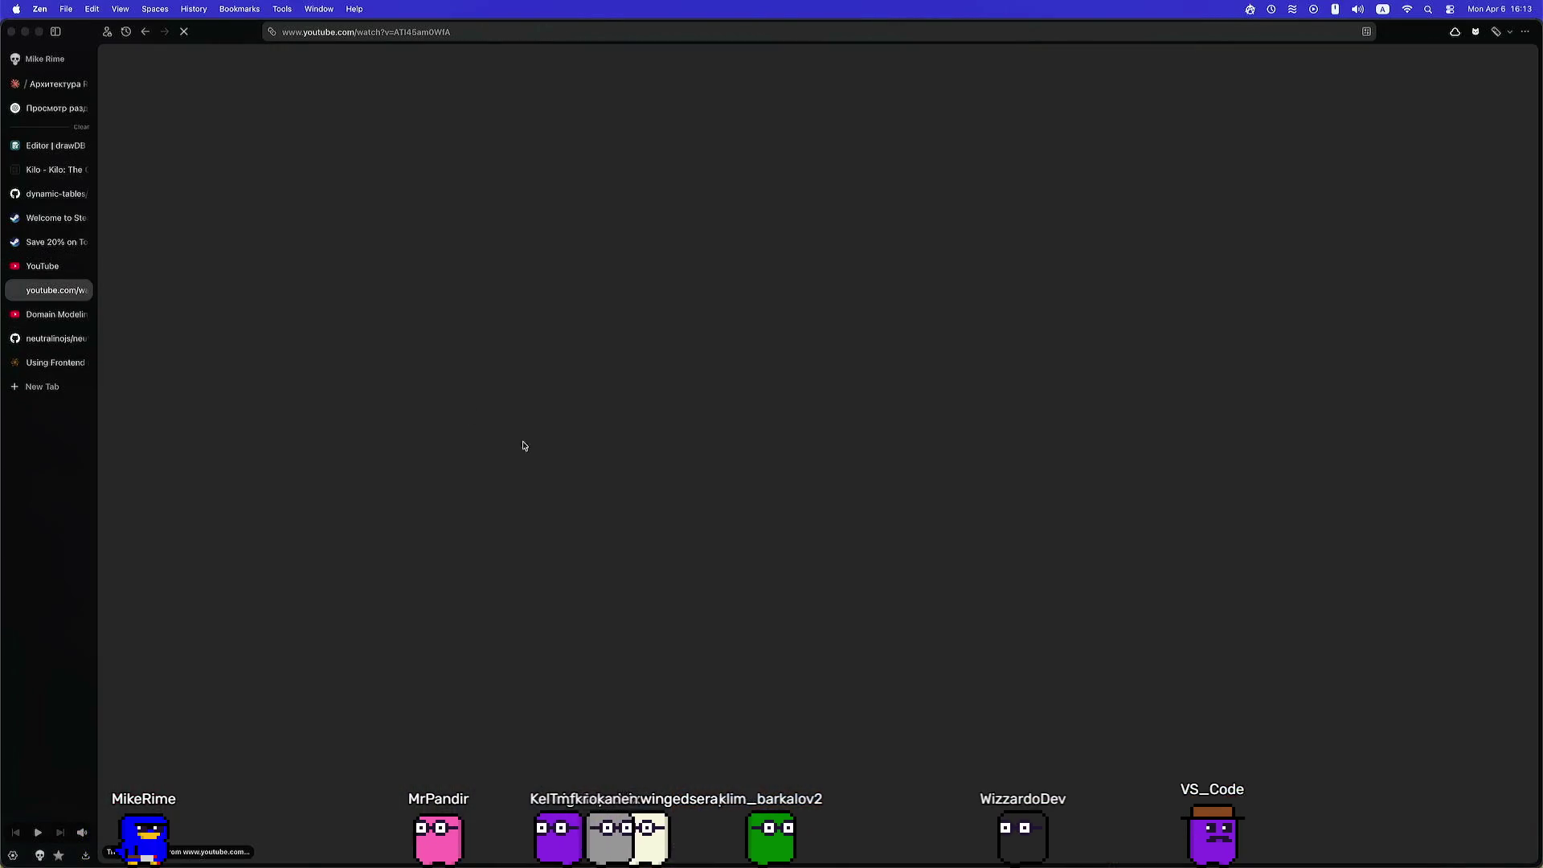
pyautogui.scroll(-2, 196, 585)
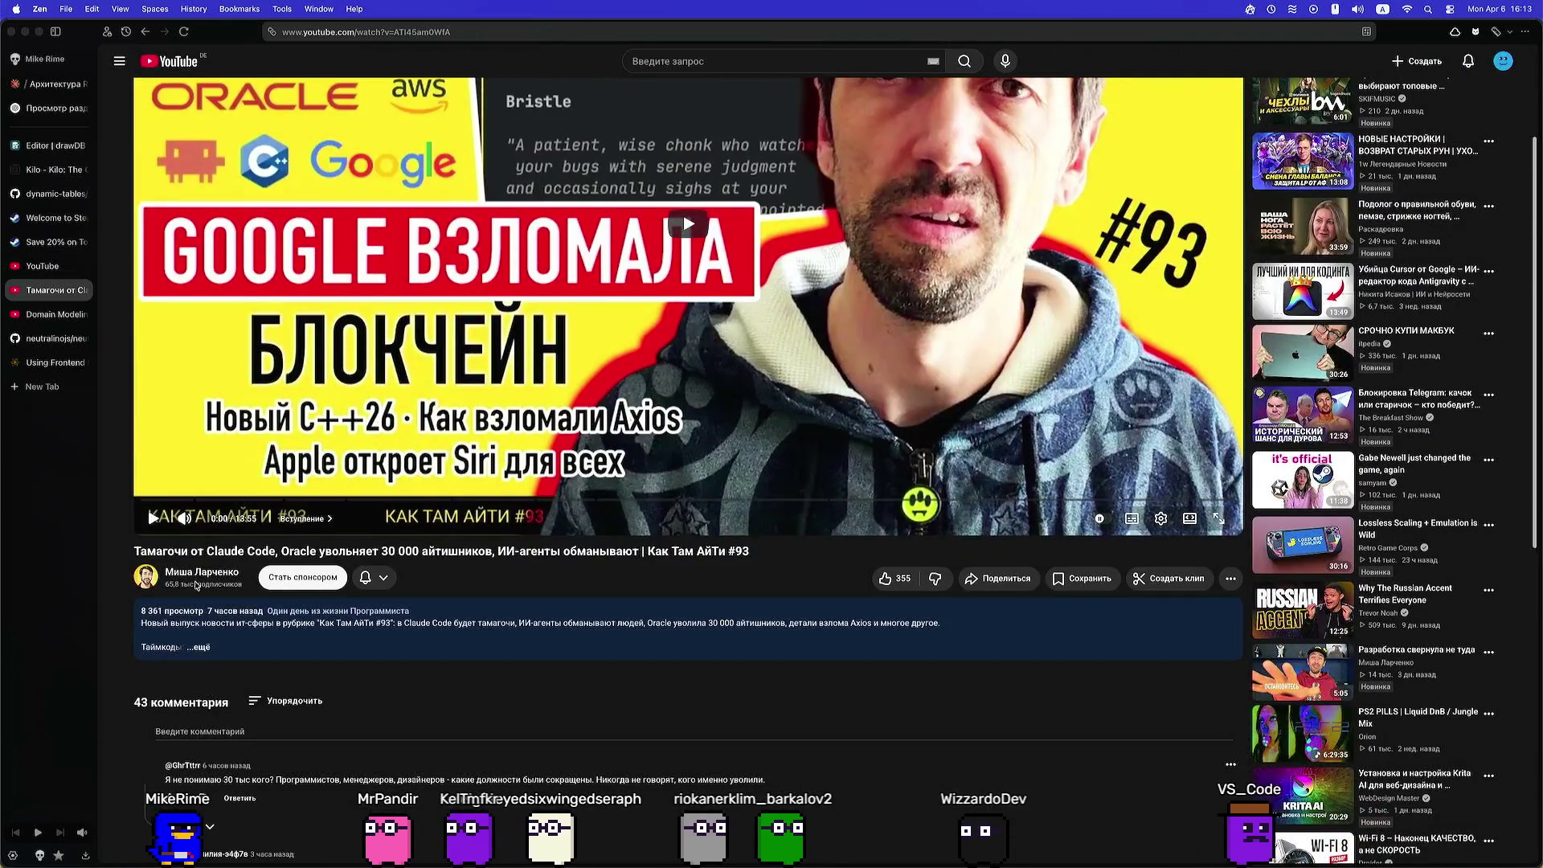
pyautogui.click(234, 573)
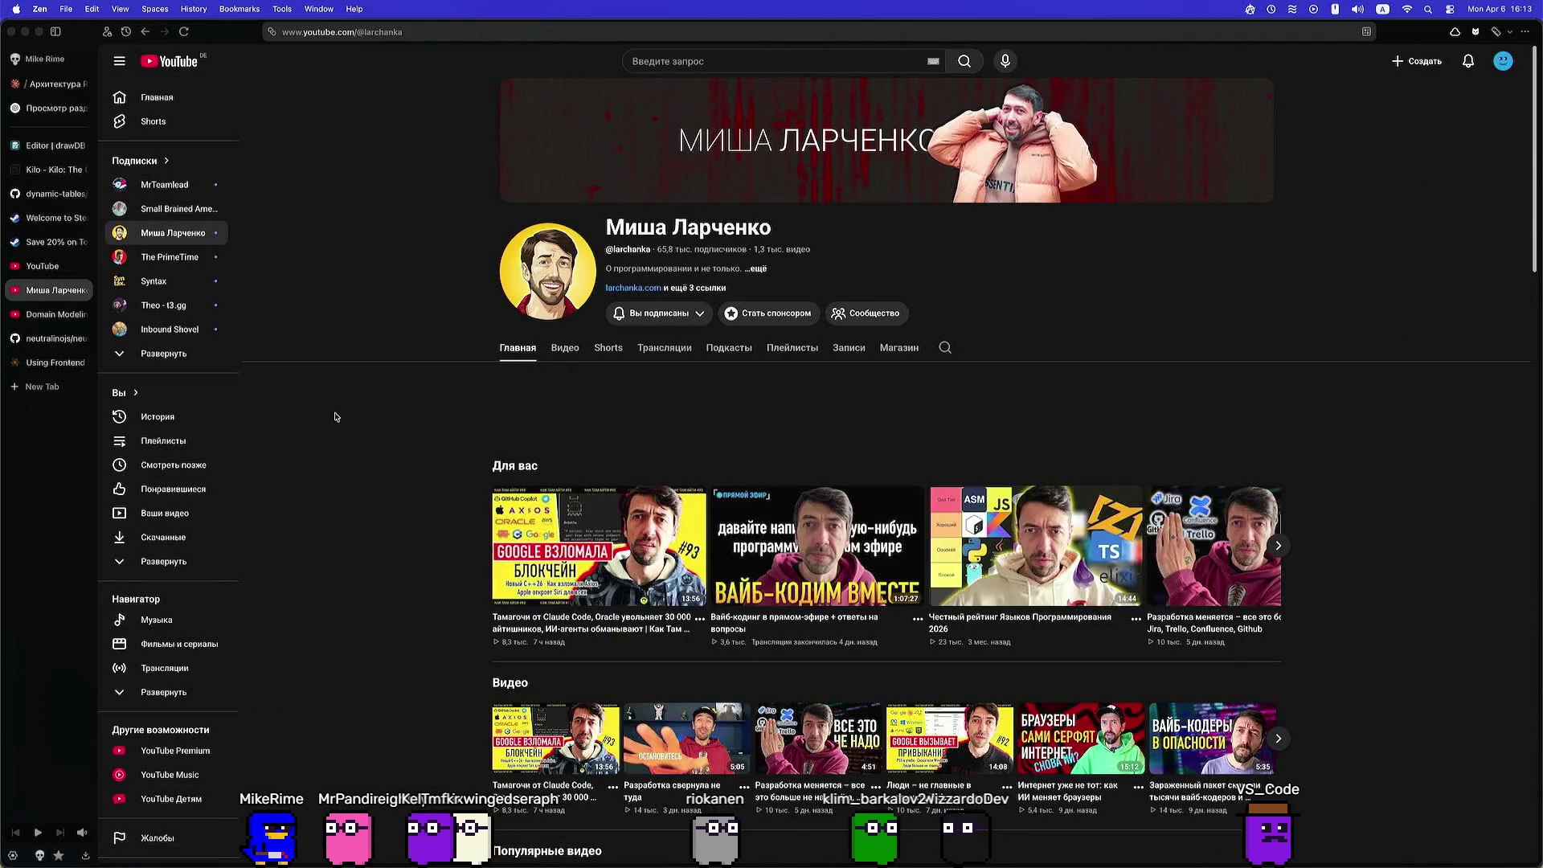
pyautogui.click(560, 337)
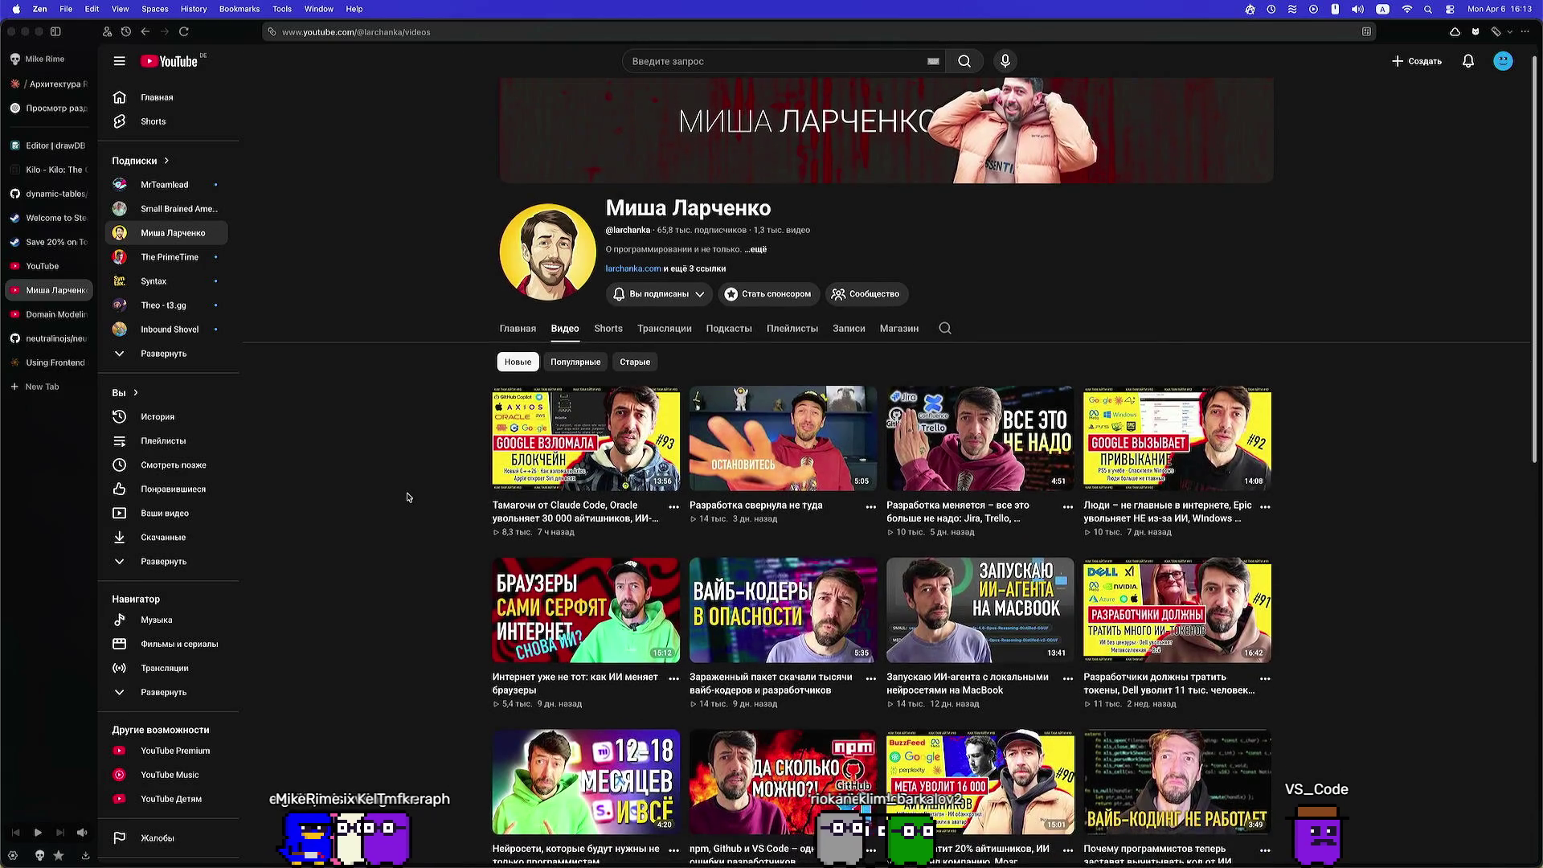
pyautogui.scroll(-2, 405, 498)
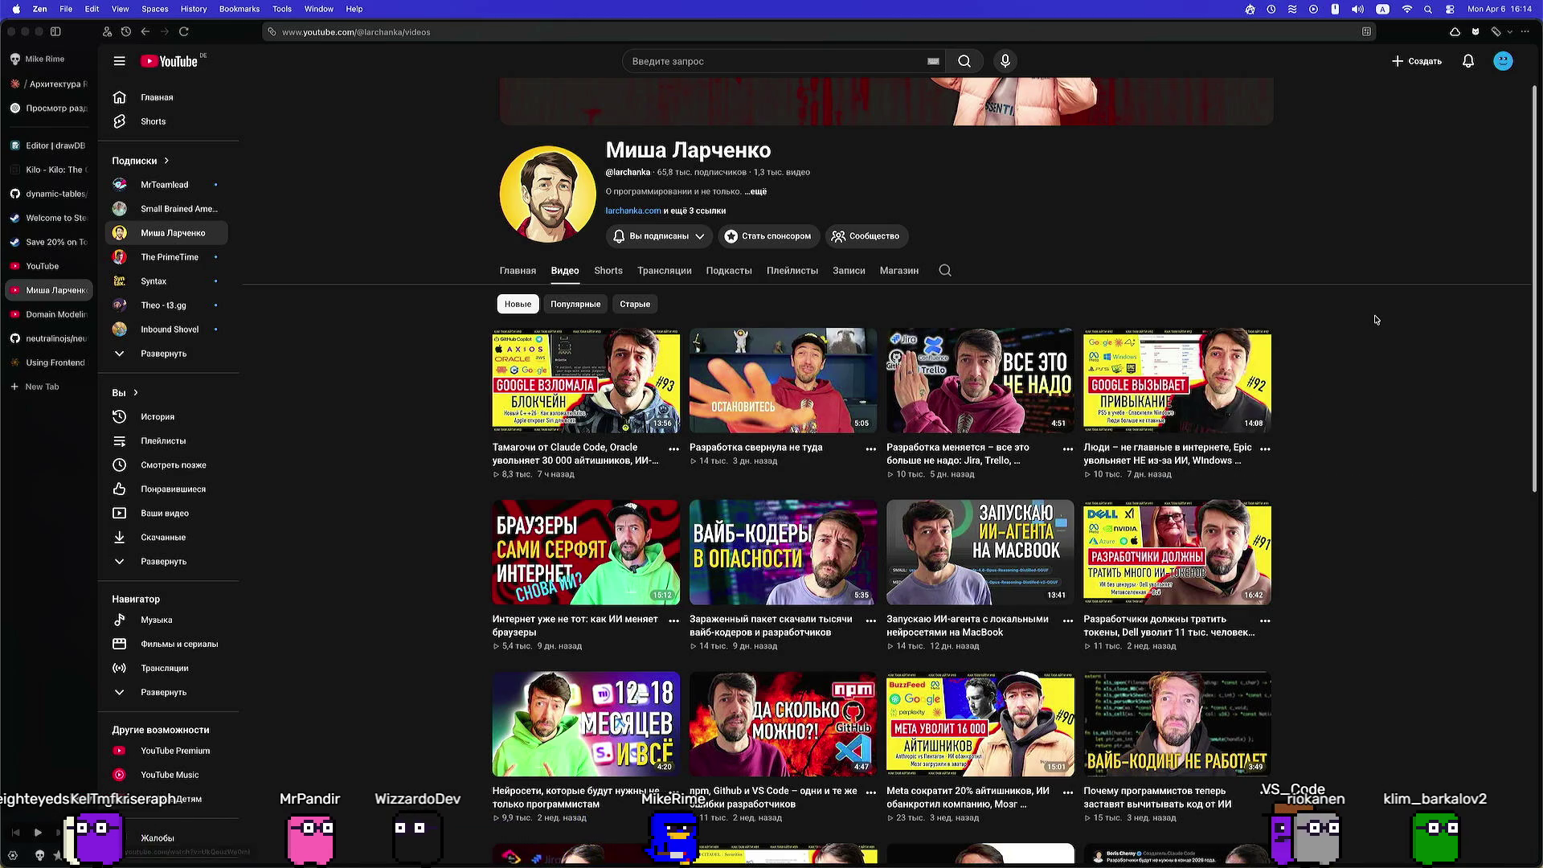
# Open the 'Разработка меняется' Jira/Trello video in a new tab and make it fullscreen
pyautogui.keyDown('super'); pyautogui.click(929, 401); pyautogui.keyUp('super')
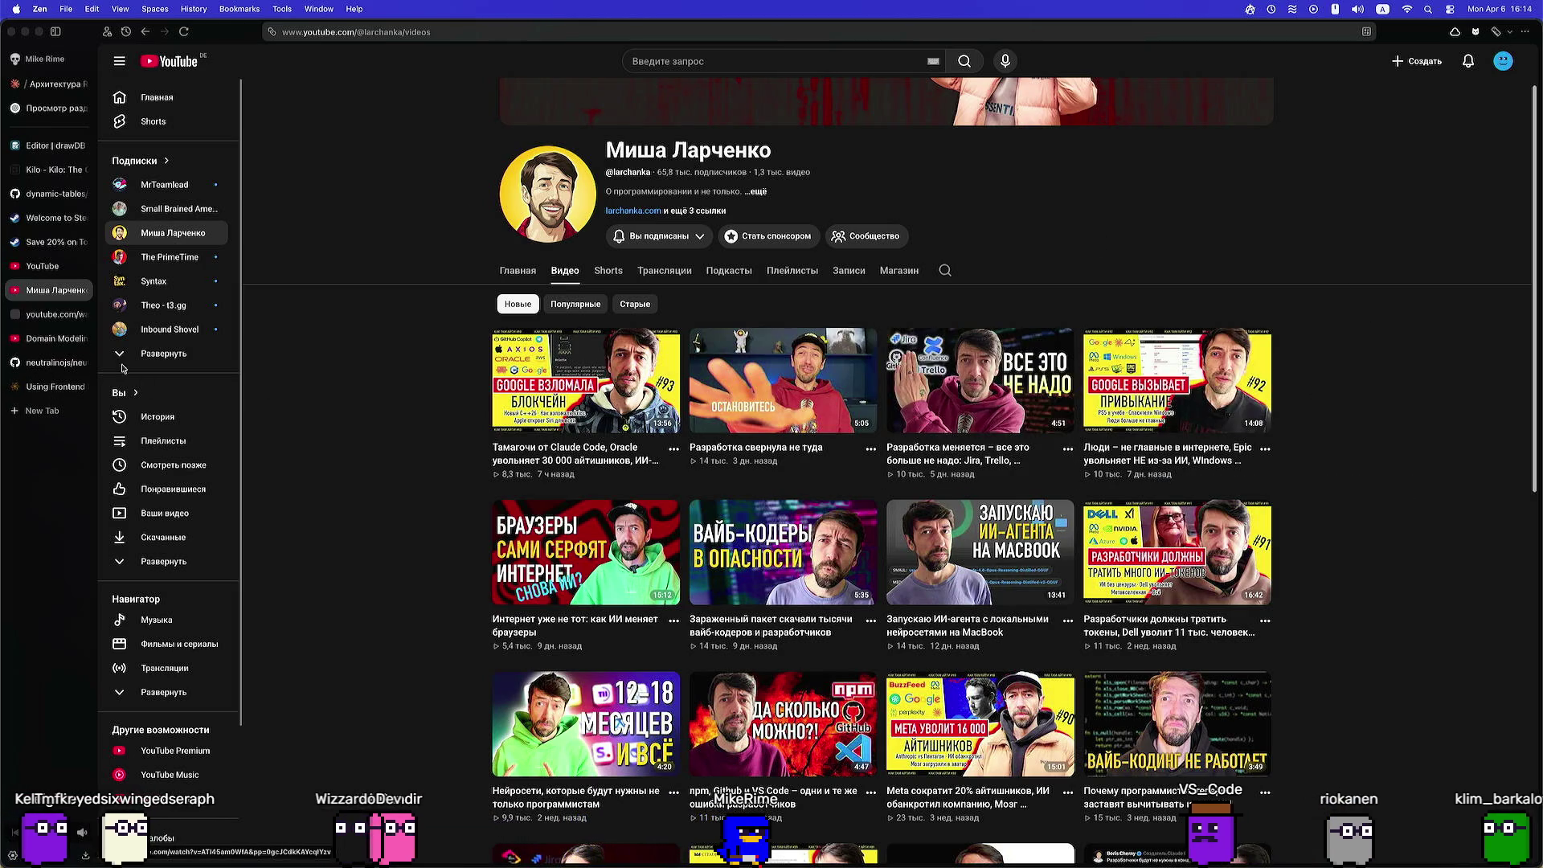
pyautogui.click(49, 316)
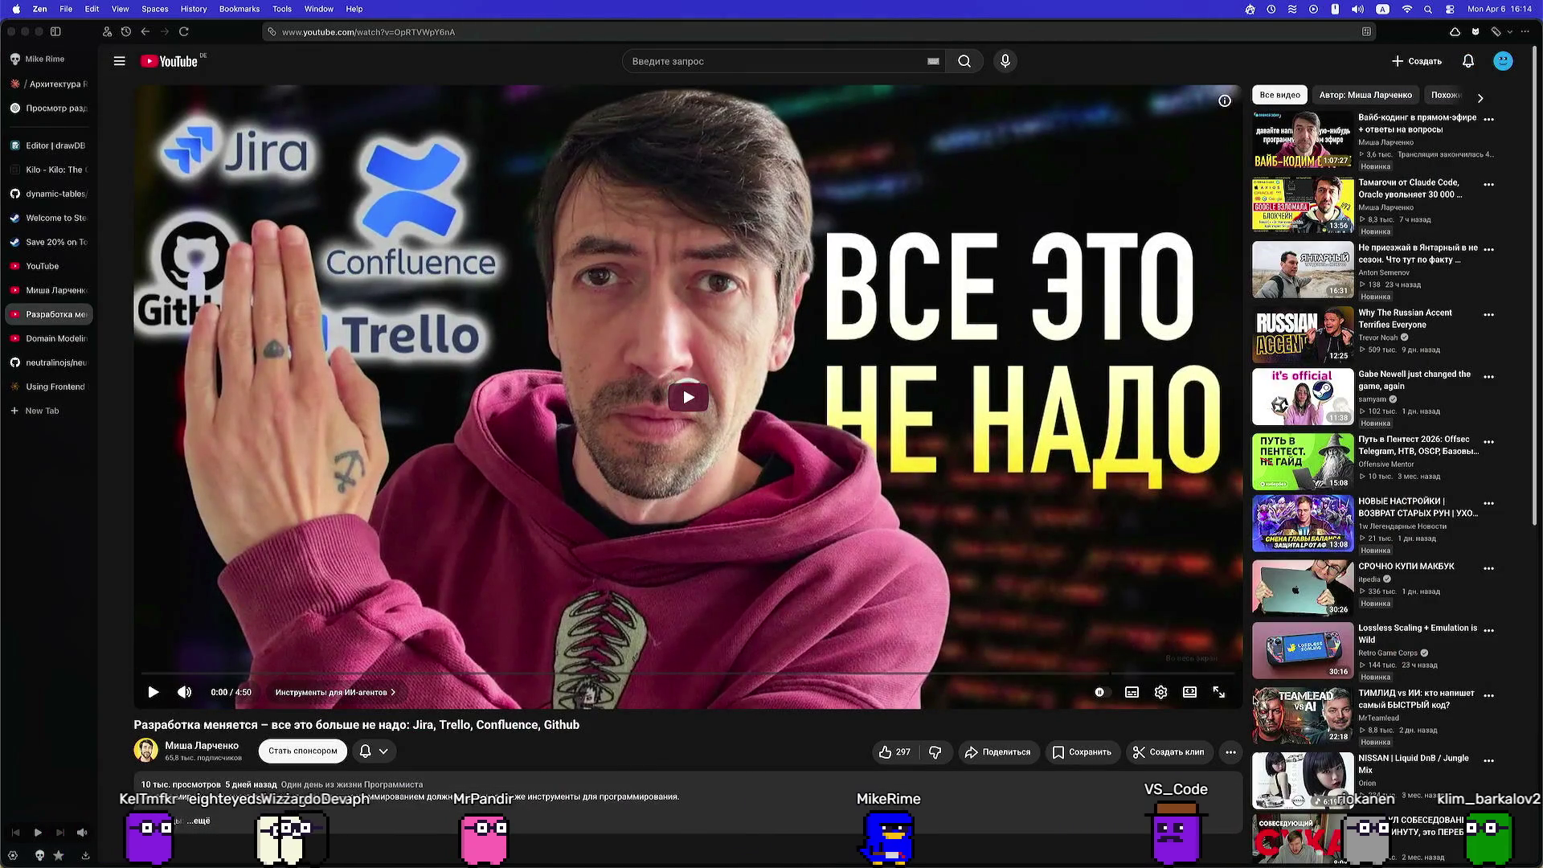
pyautogui.click(1219, 693)
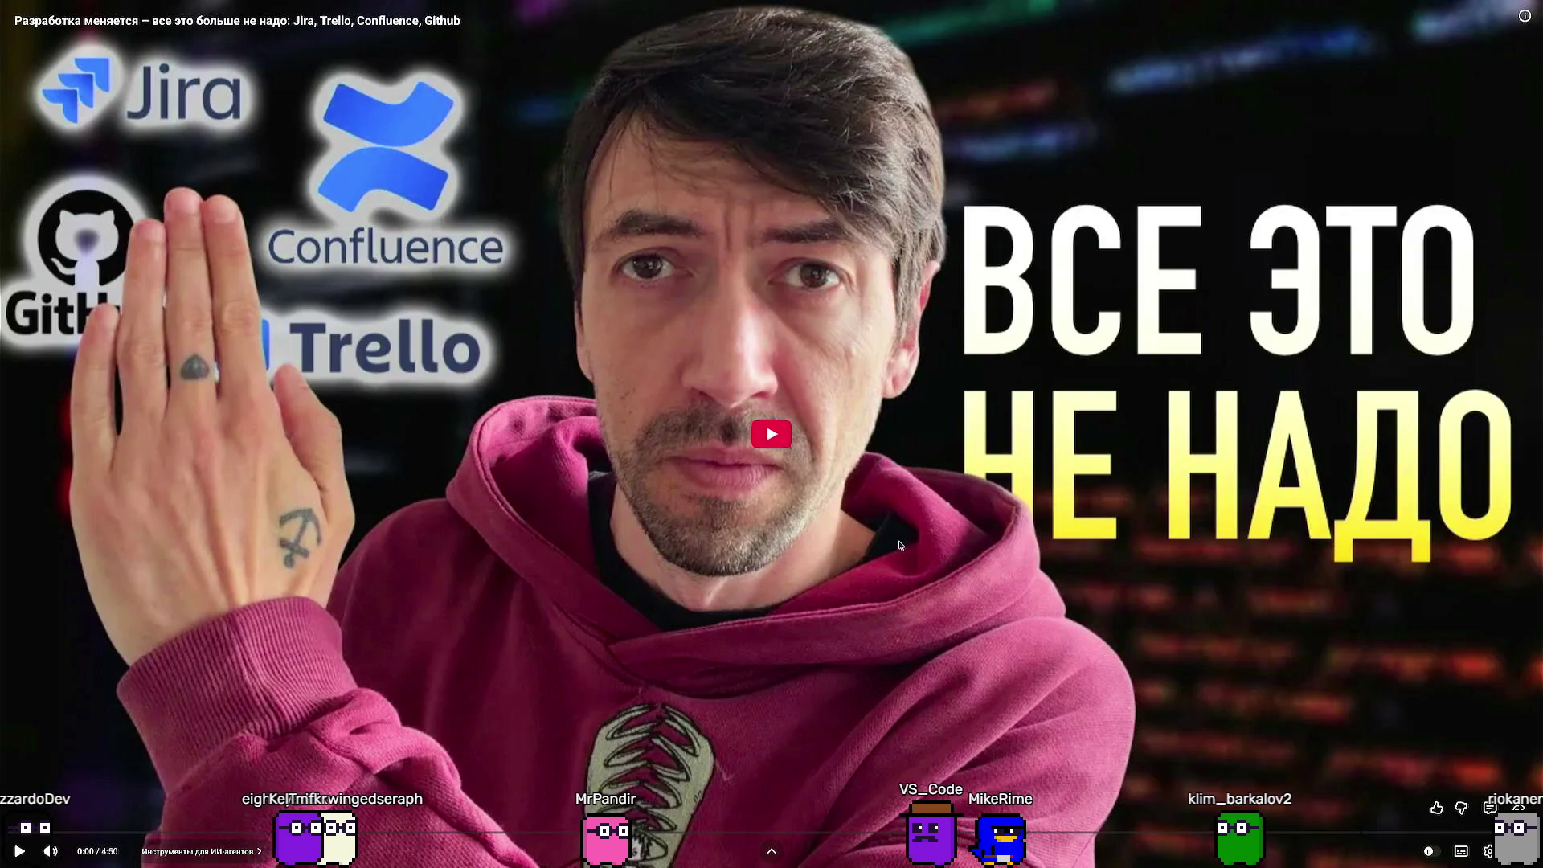
# Start playing the fullscreen Jira/Trello video and let it run about two minutes
pyautogui.click(786, 441)
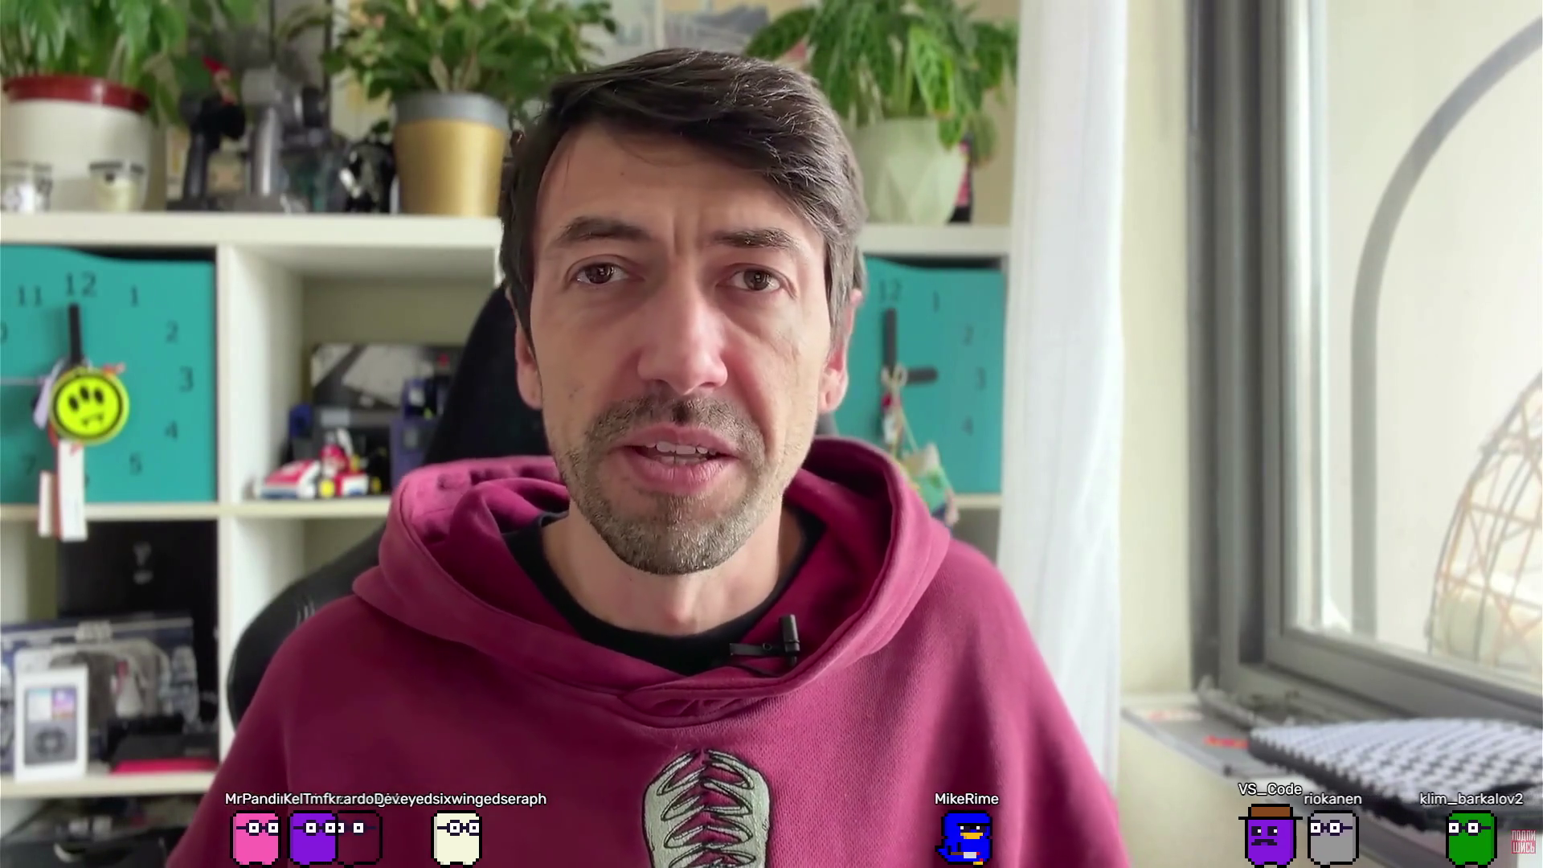
# Set the fullscreen video's playback speed to 1,5 in the player settings
pyautogui.moveTo(1073, 572)
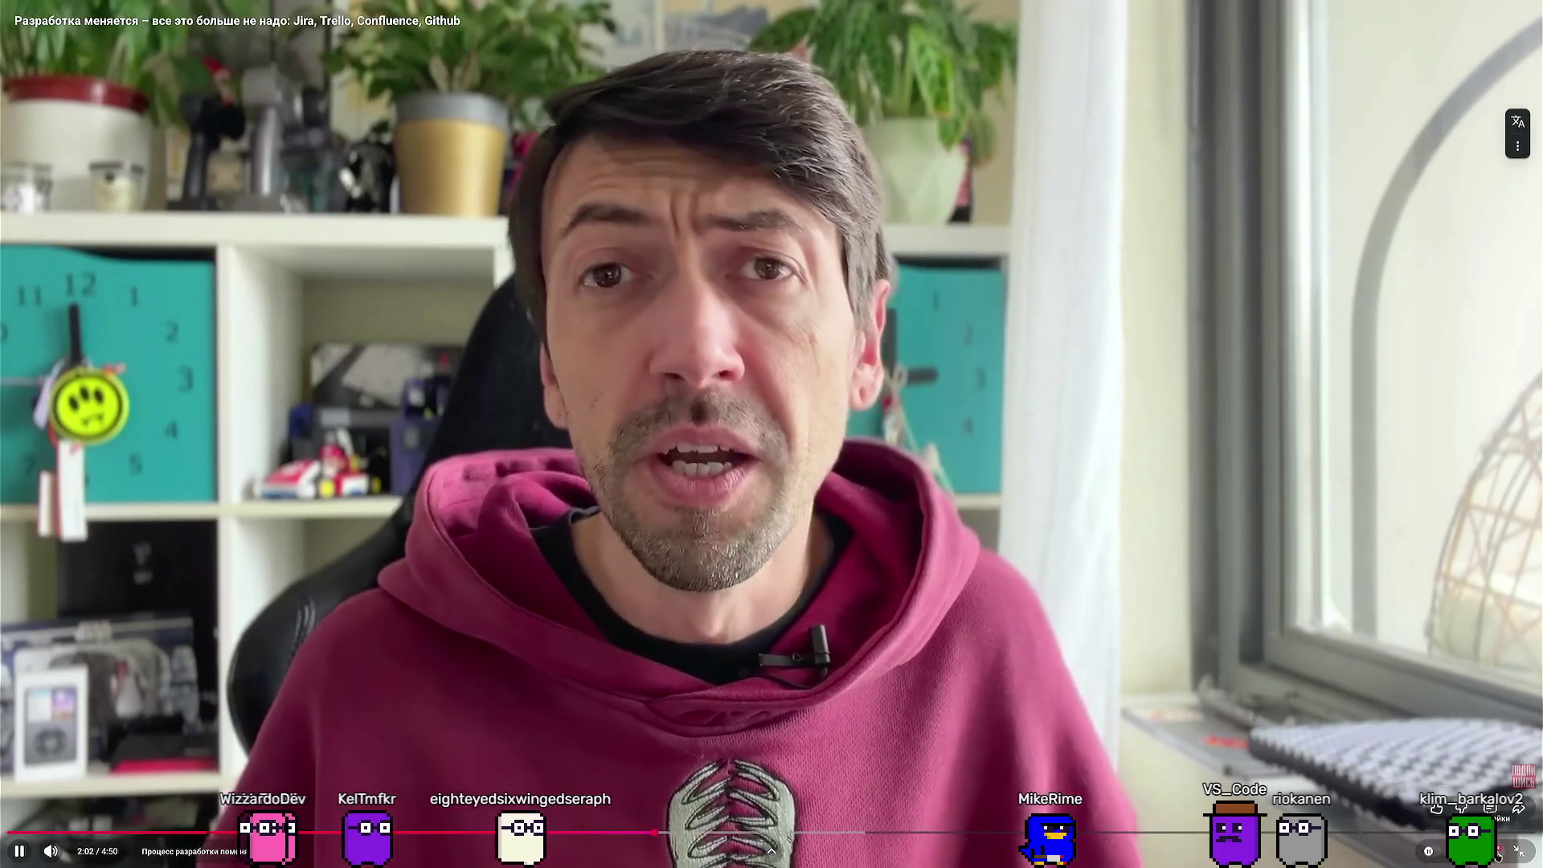
pyautogui.click(1463, 851)
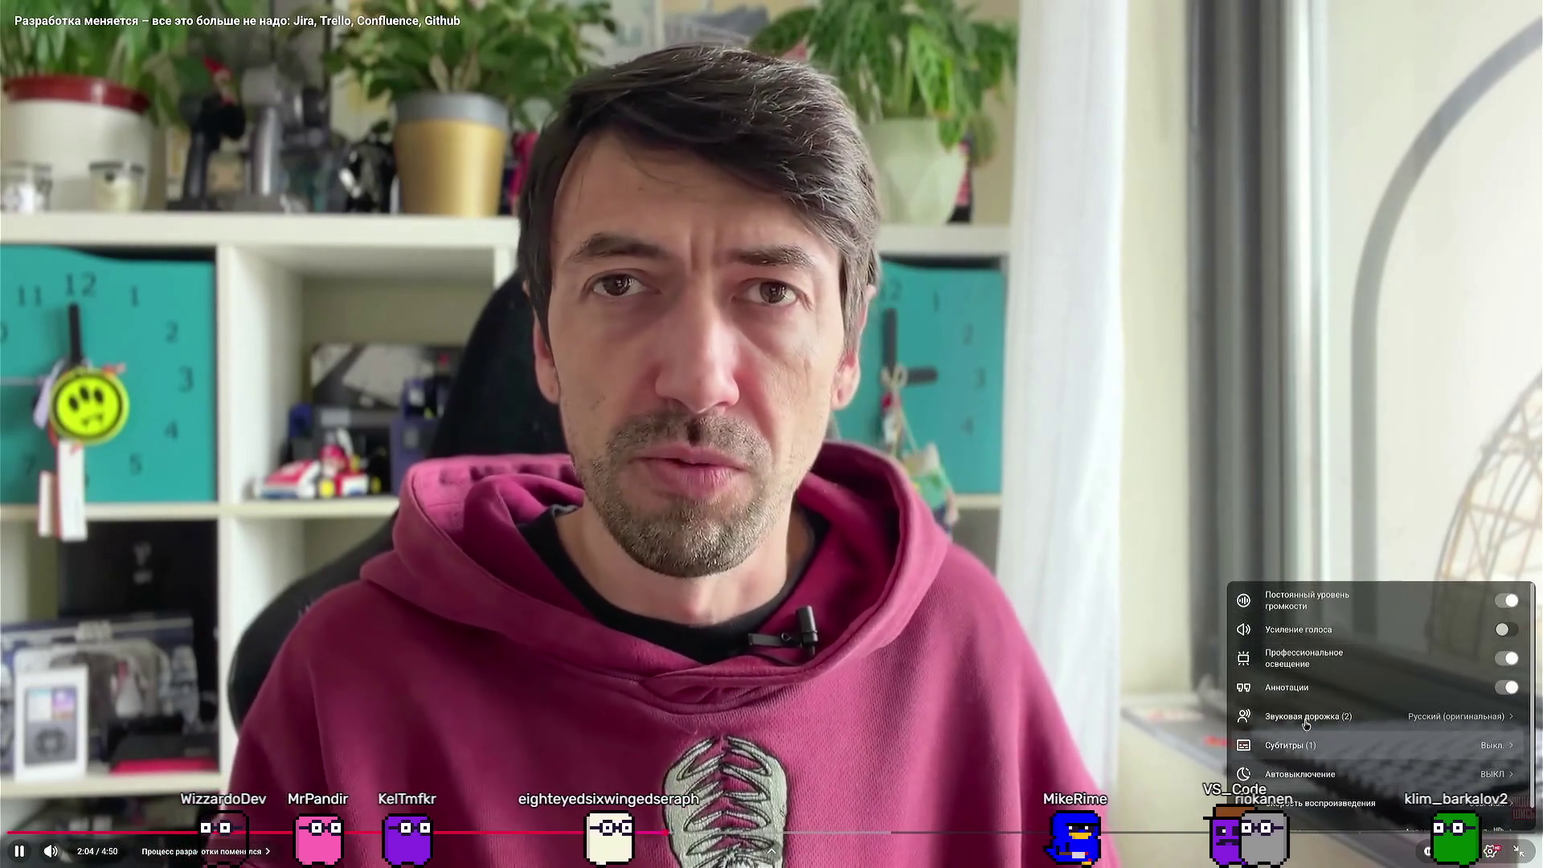
pyautogui.click(1414, 803)
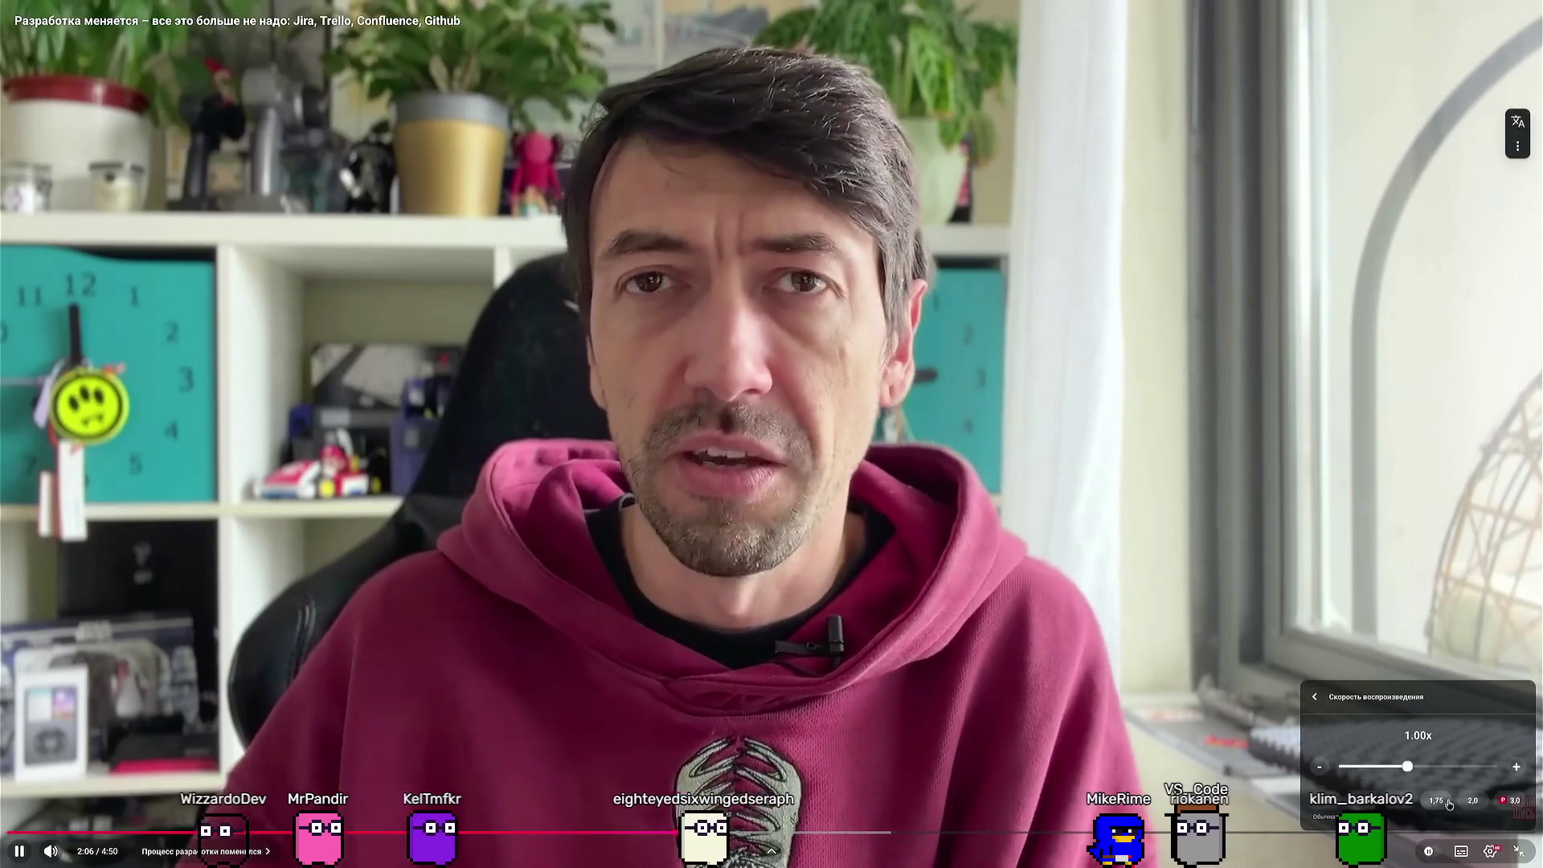
pyautogui.click(1402, 802)
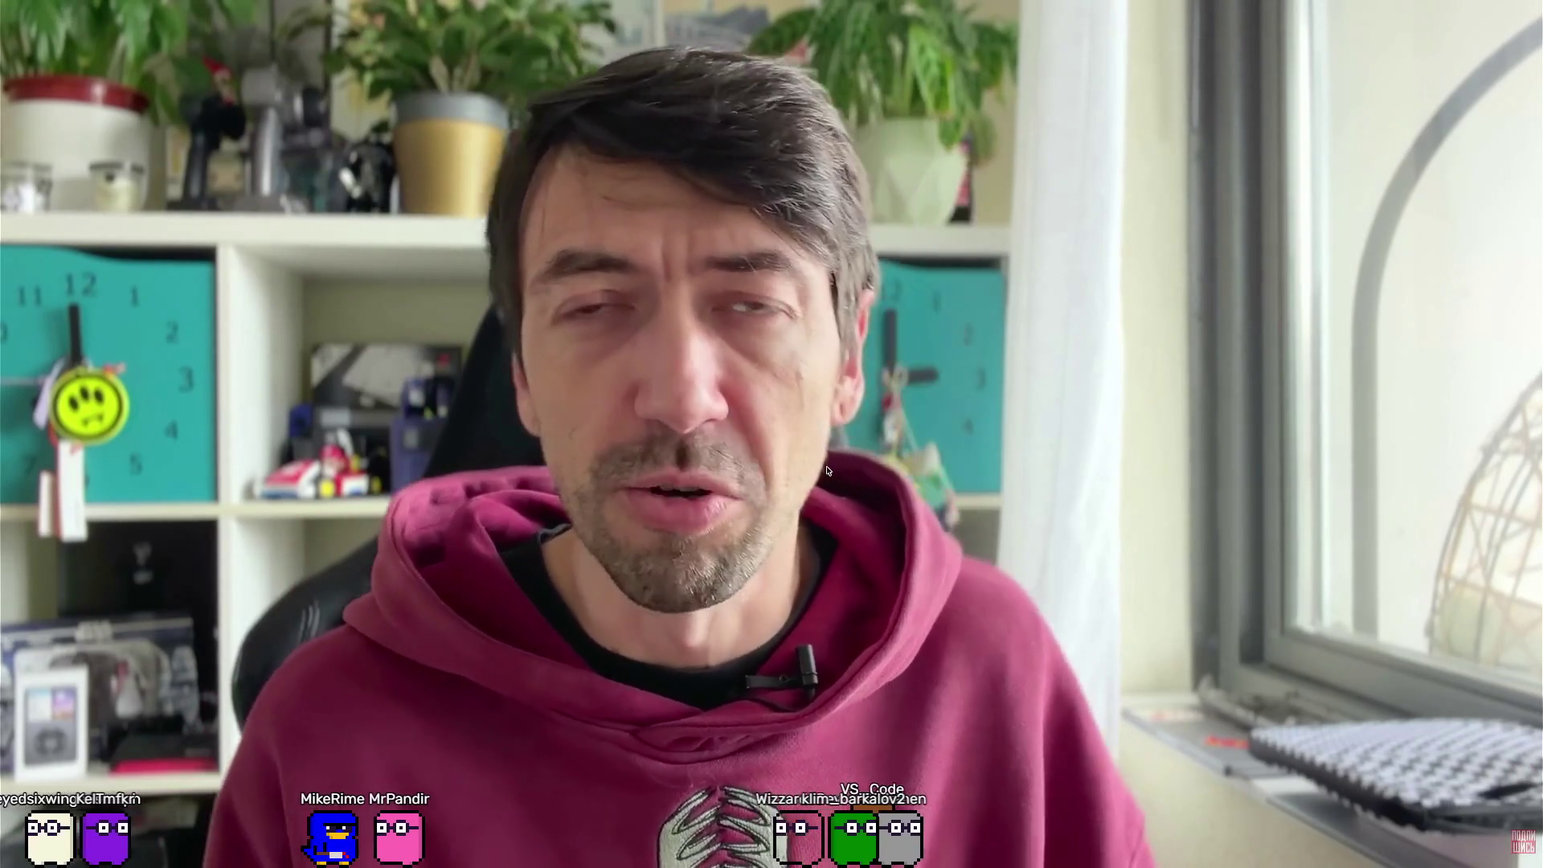
# Pause the video at 4:29 of 4:50 and return to its regular watch page
pyautogui.moveTo(688, 405)
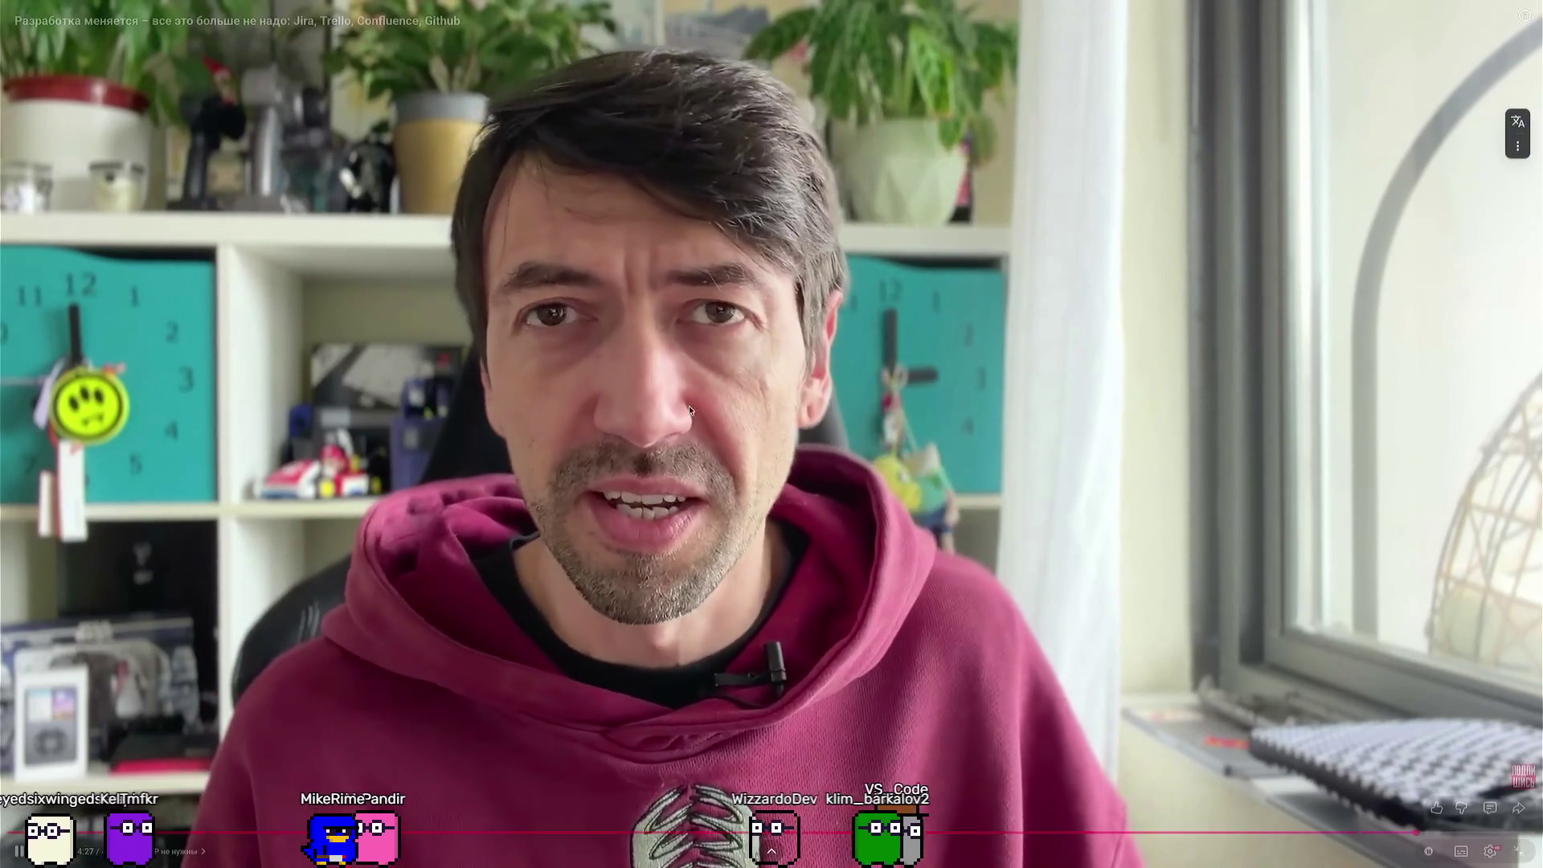
pyautogui.click(796, 391)
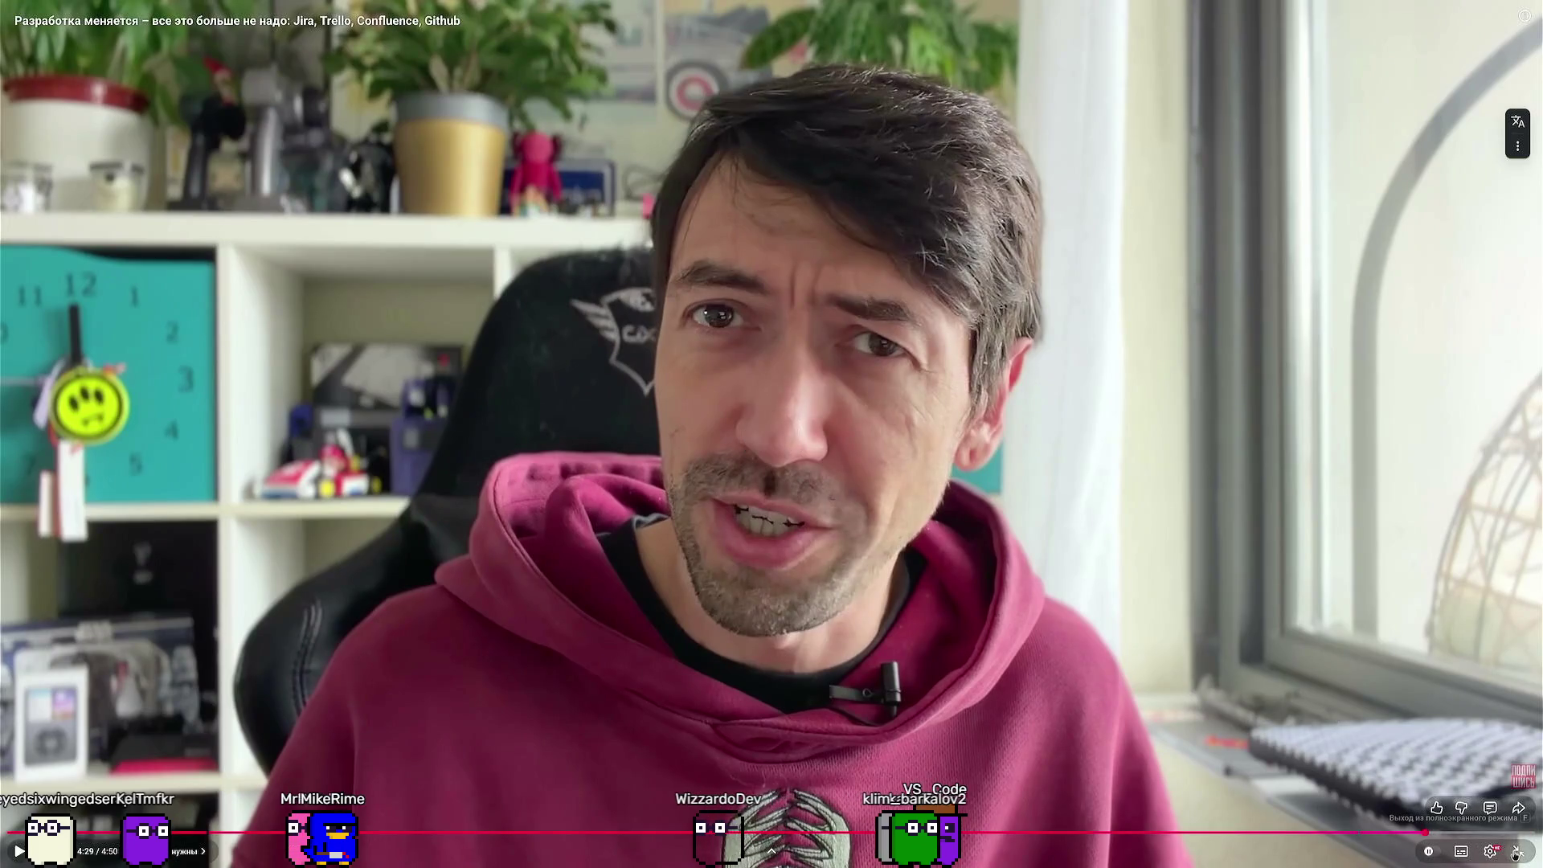
pyautogui.click(1519, 851)
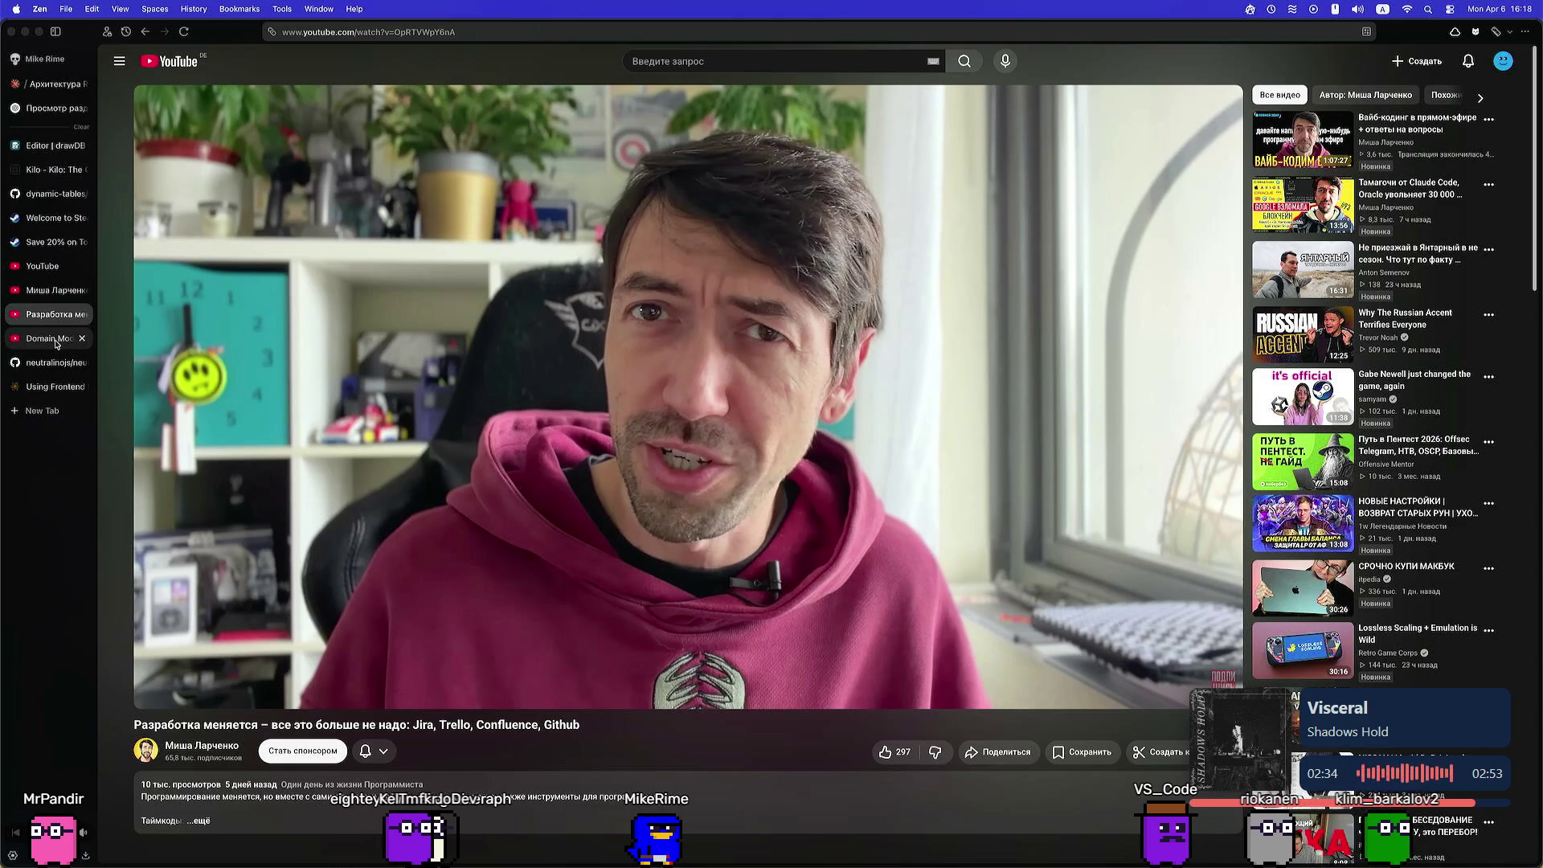
# Close the Jira/Trello video tab and go back to the channel's Videos page
pyautogui.press('super+w')
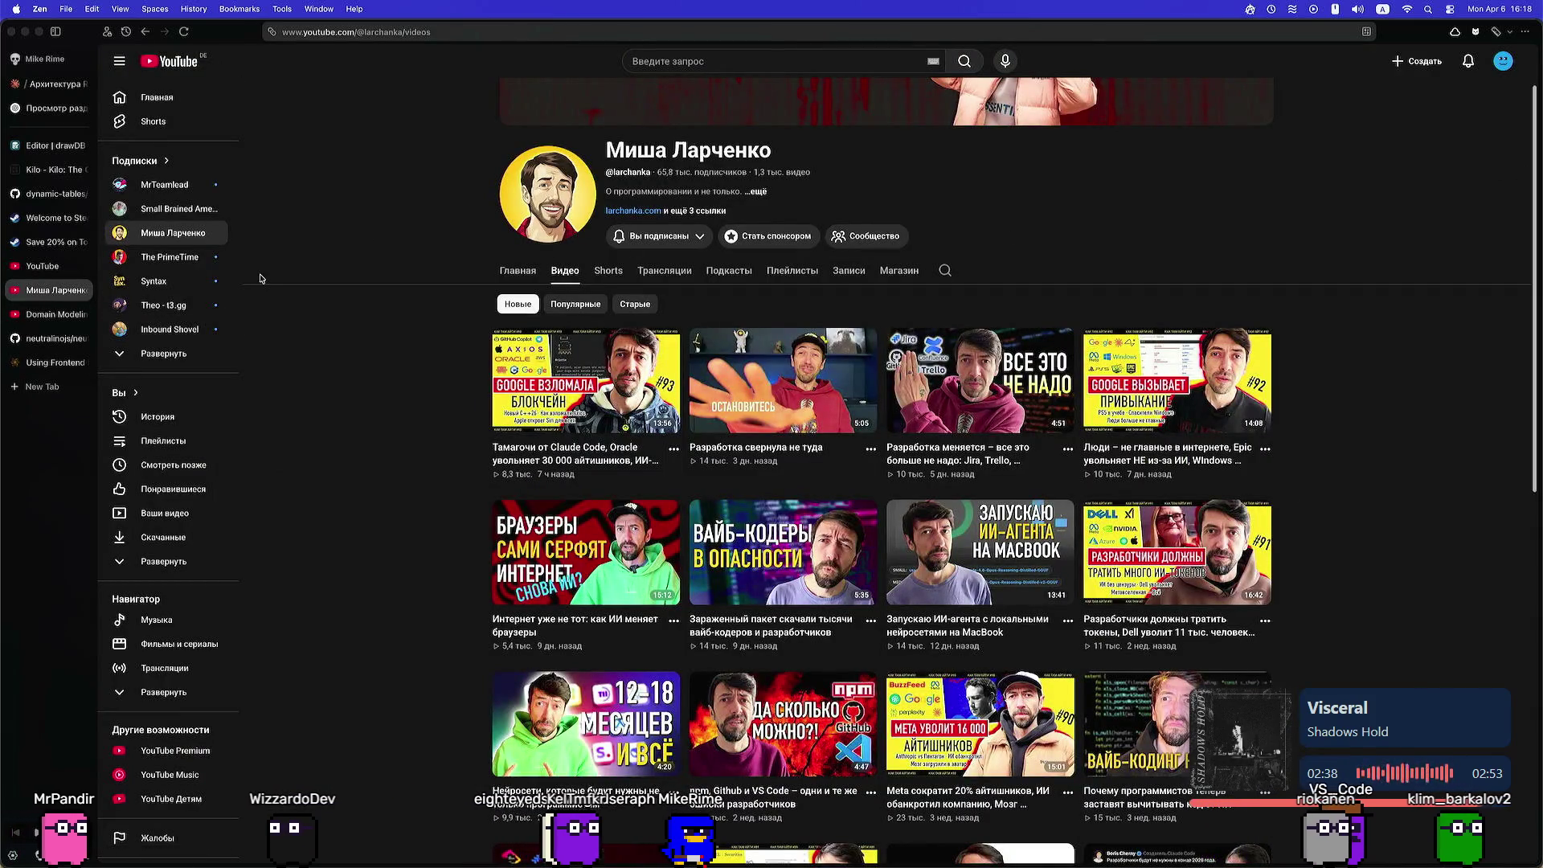
pyautogui.click(39, 268)
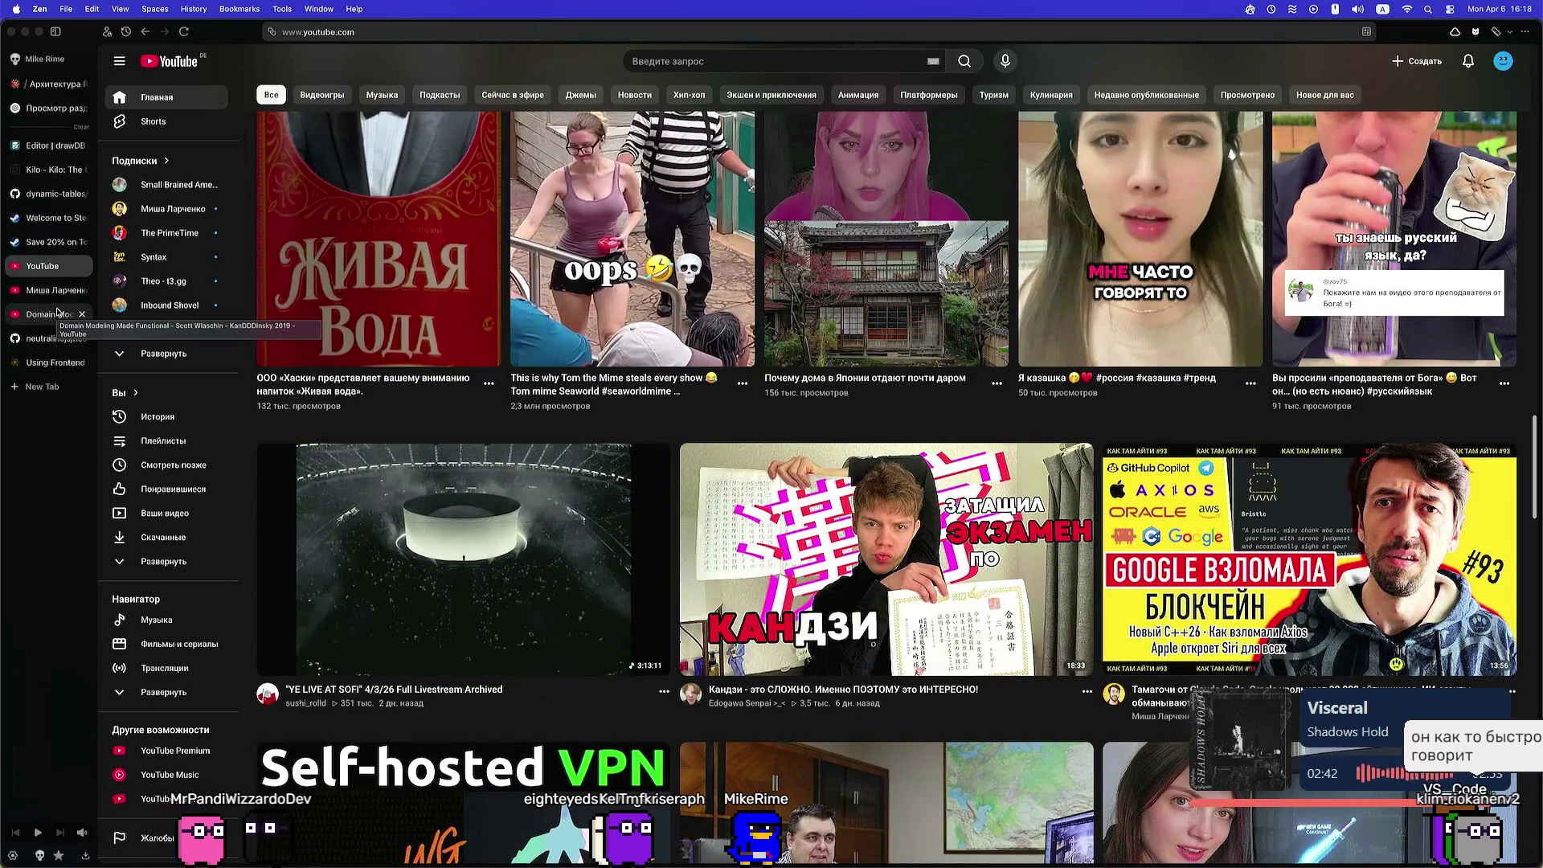
pyautogui.click(54, 296)
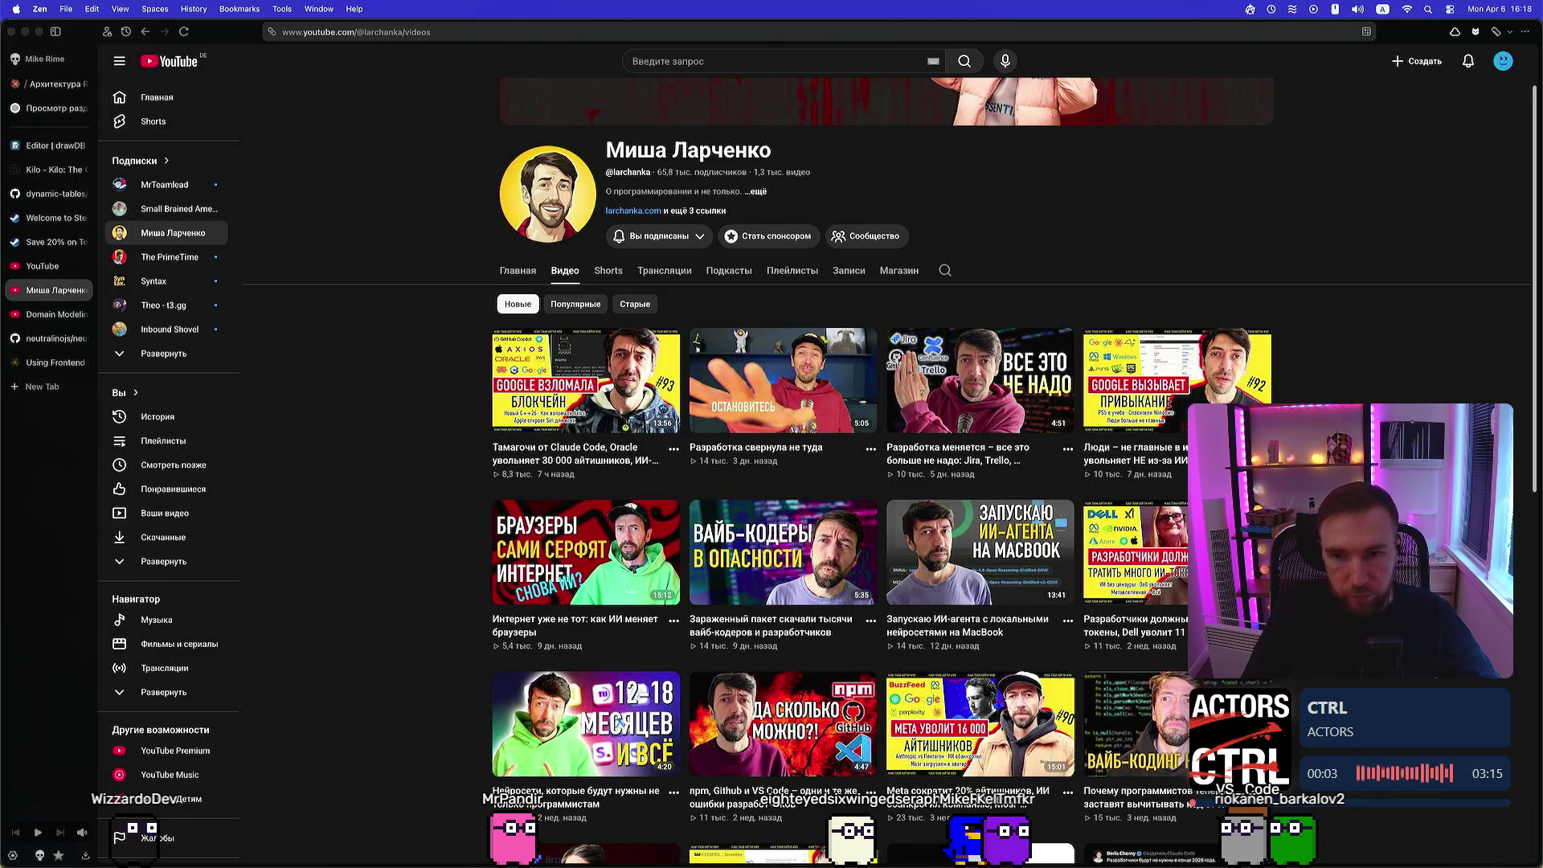
# Scroll the channel's Videos page, then open a fresh new tab with site shortcuts
pyautogui.moveTo(784, 381)
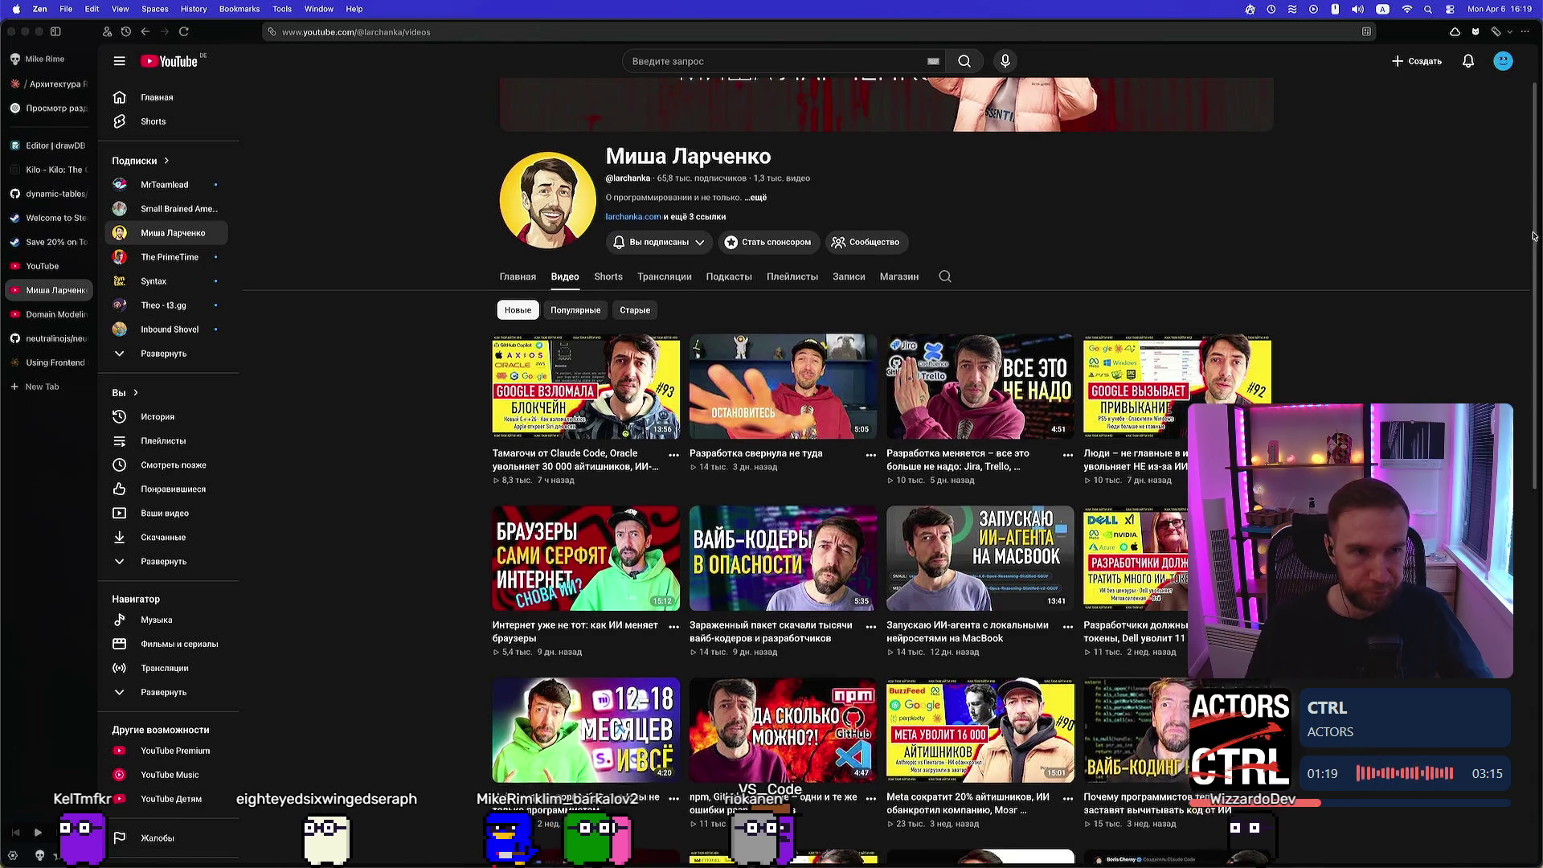
pyautogui.scroll(2, 1125, 273)
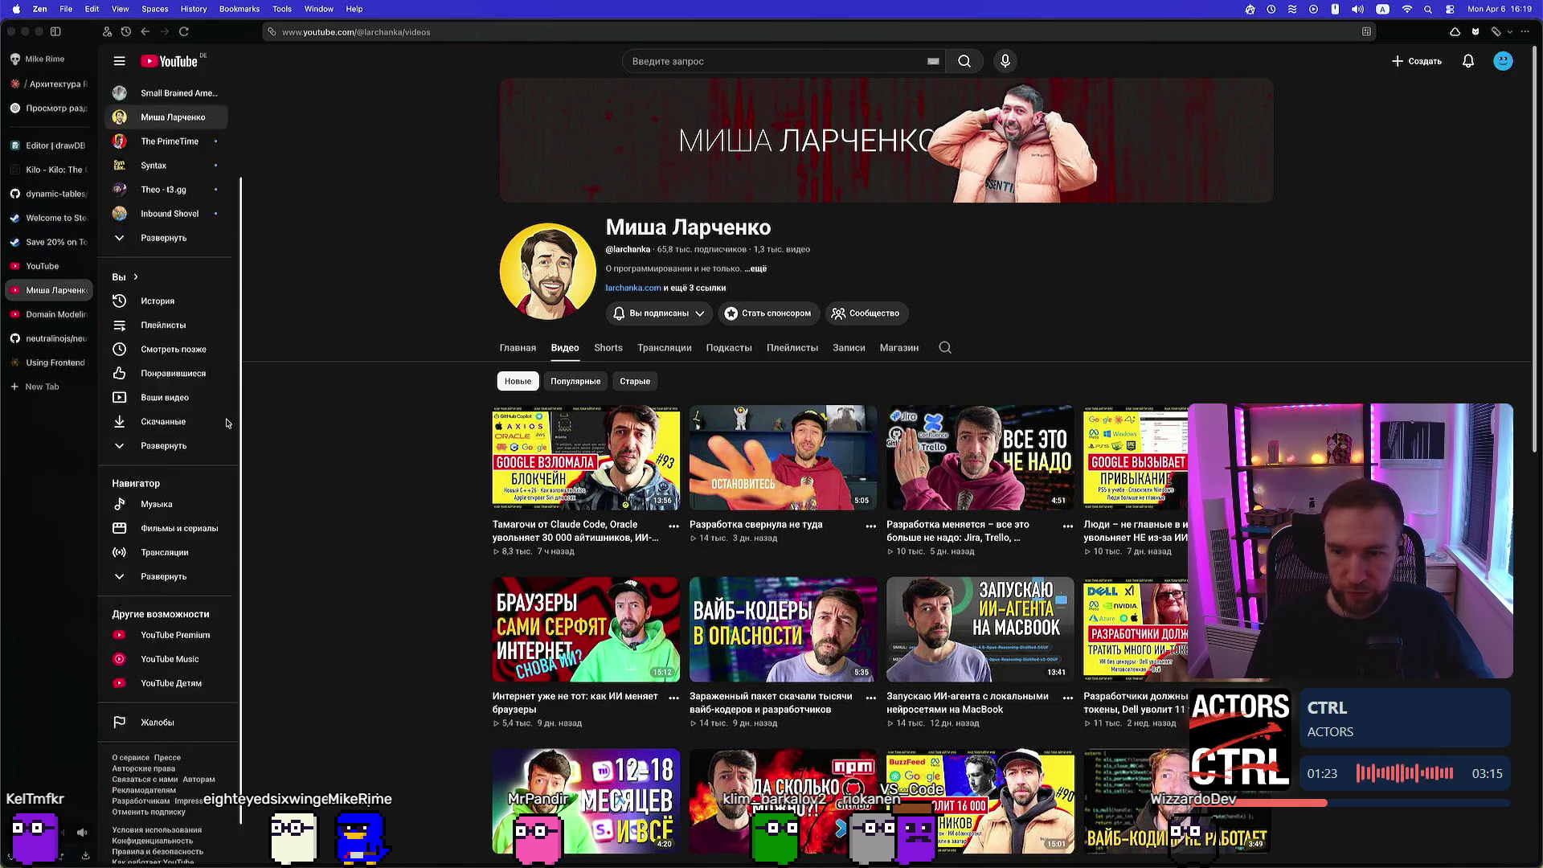
pyautogui.moveTo(783, 458)
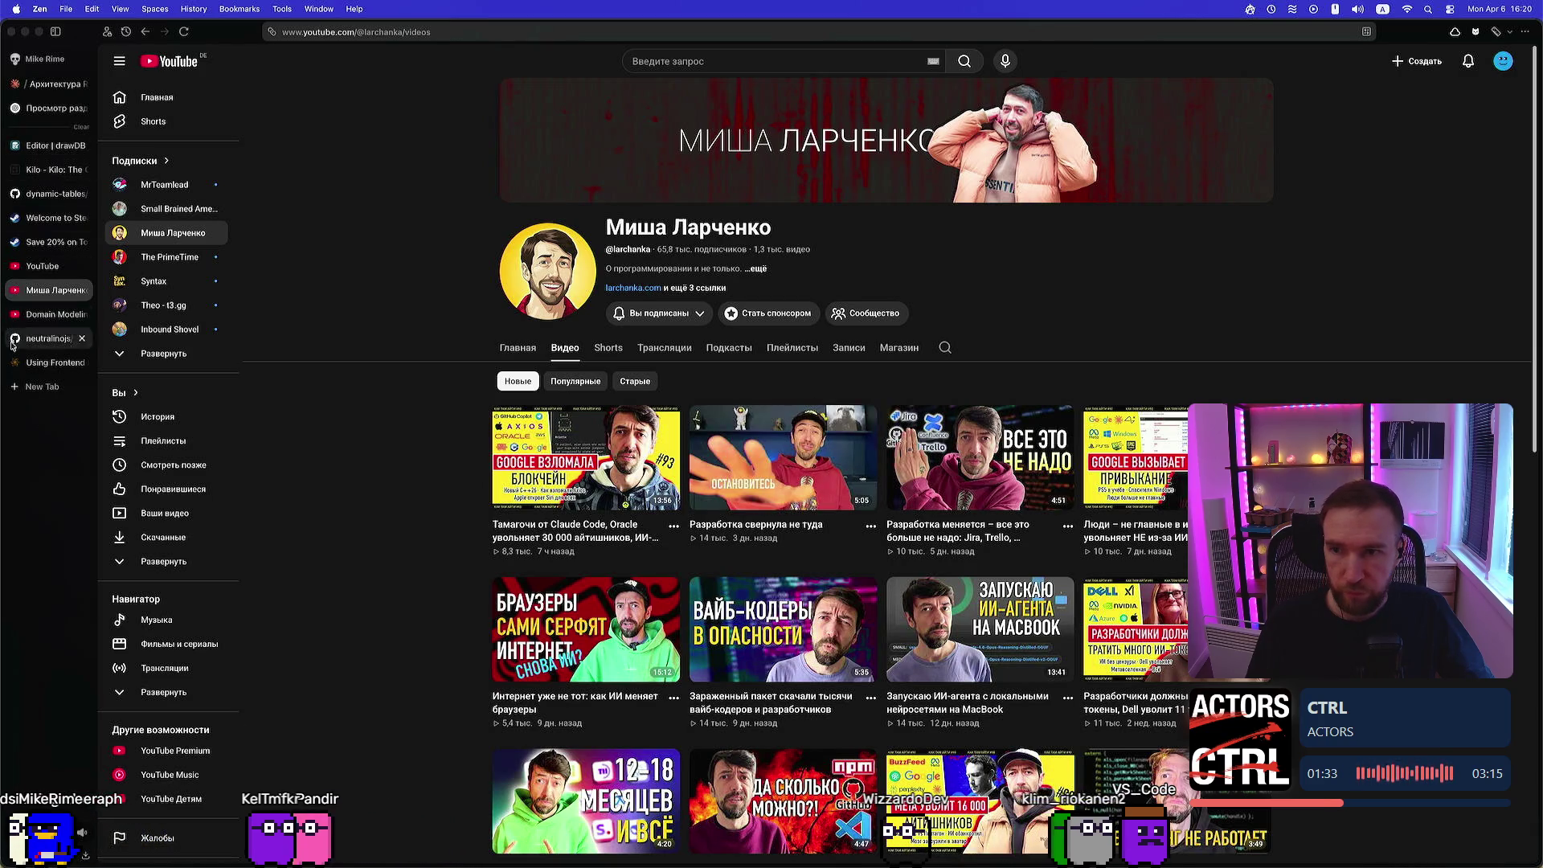
pyautogui.click(19, 385)
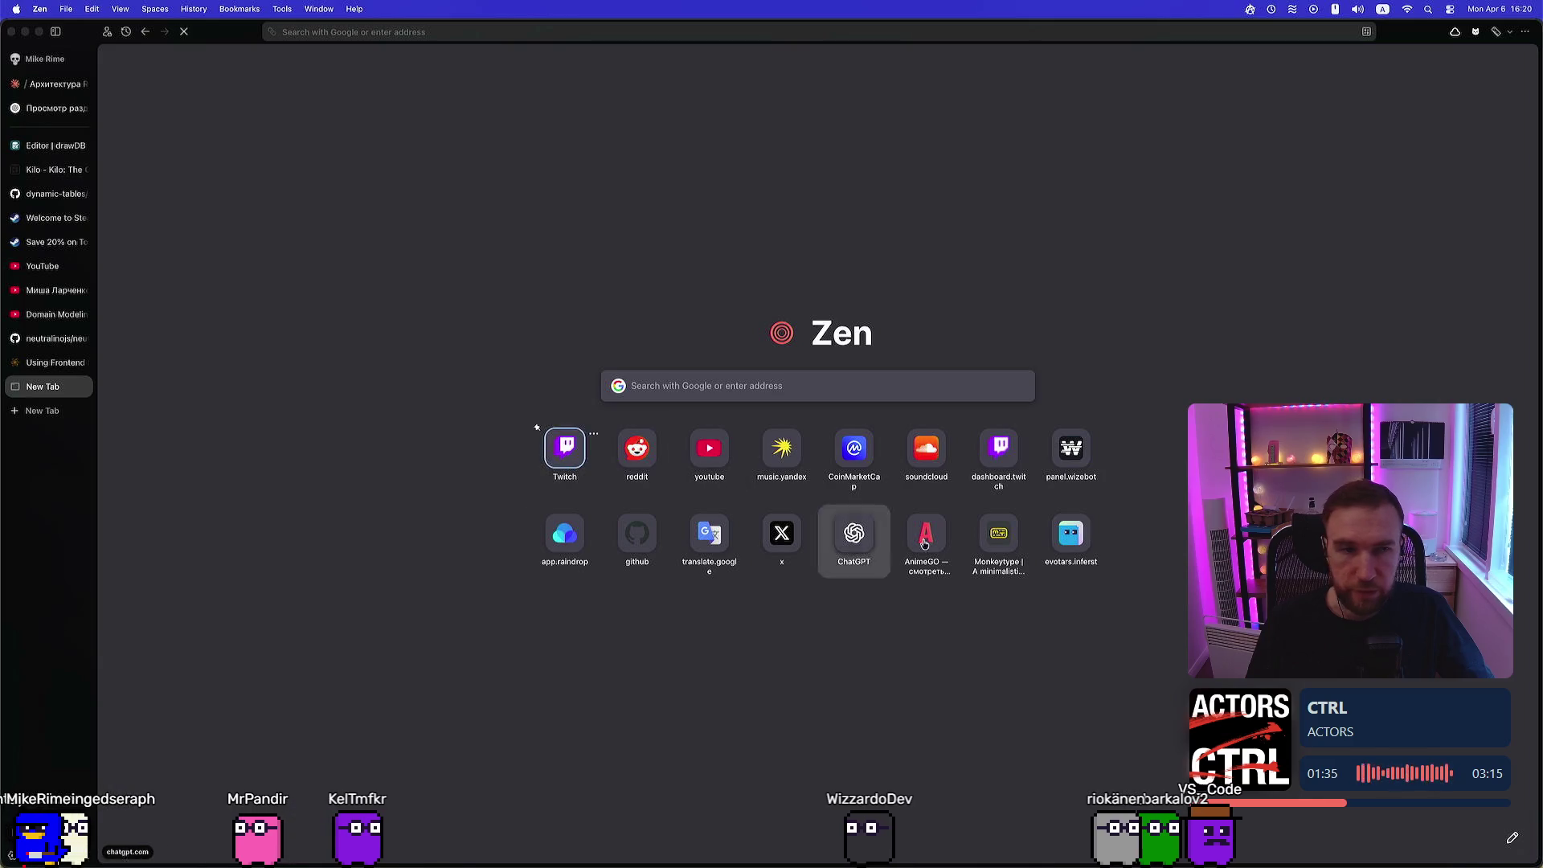
# Visit Twitch's Software and Game Development category, then close that Twitch tab
pyautogui.click(585, 459)
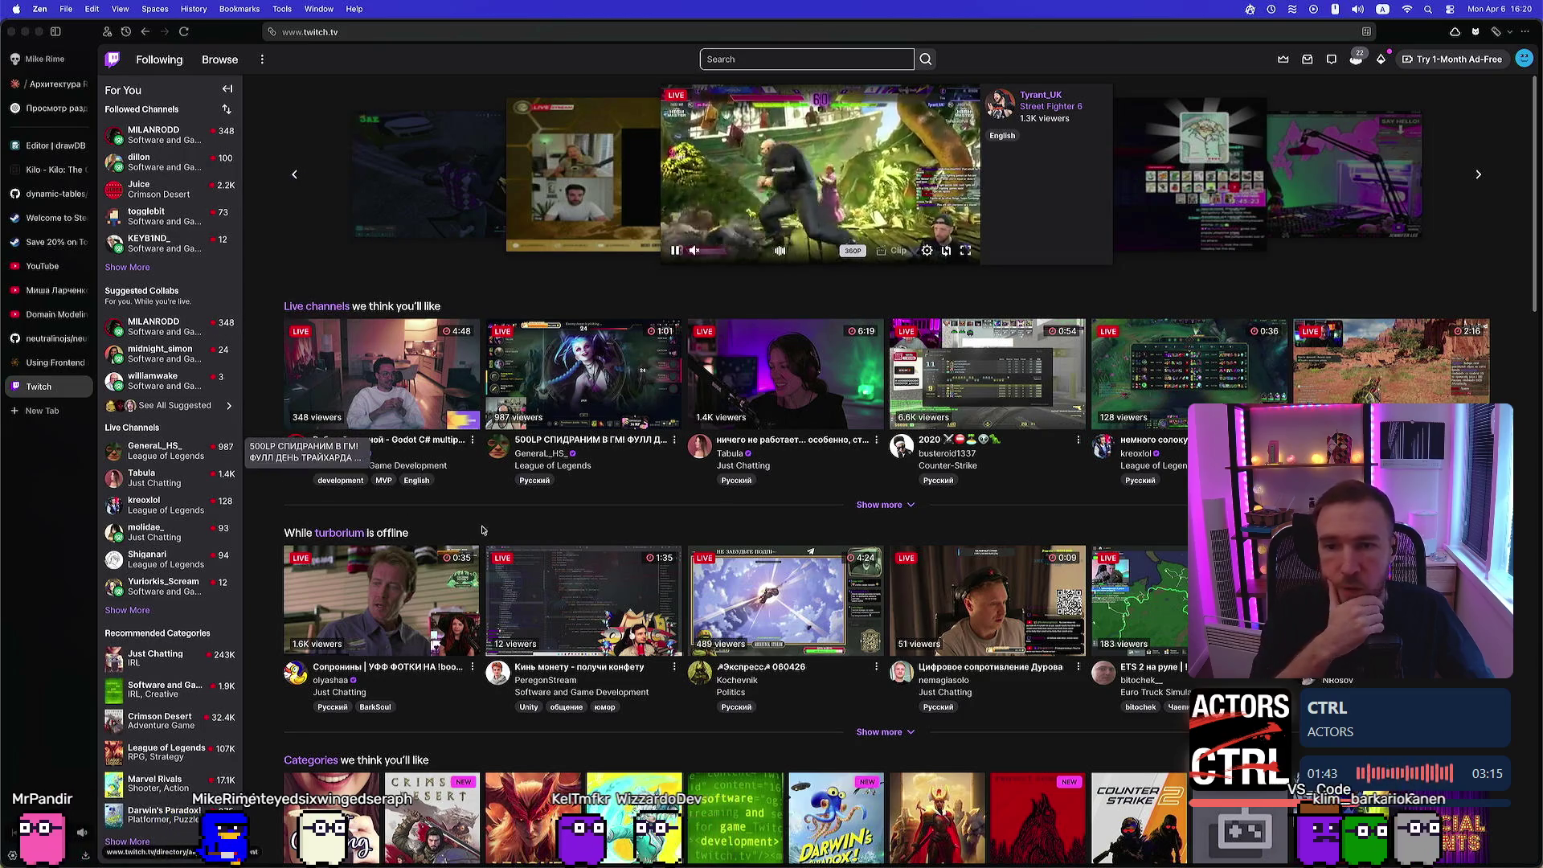
pyautogui.click(754, 796)
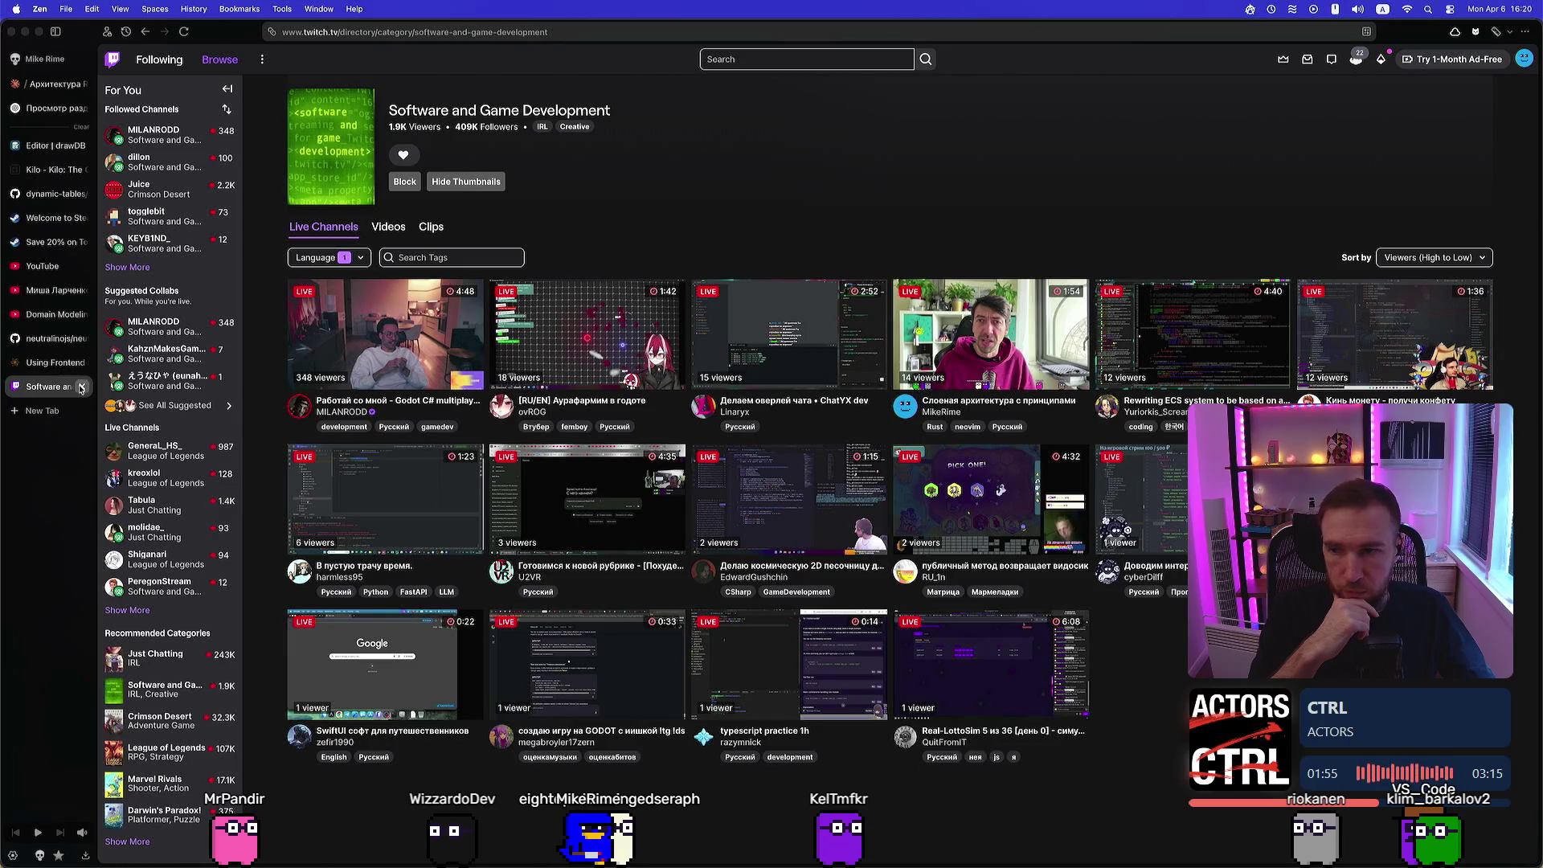
pyautogui.click(81, 389)
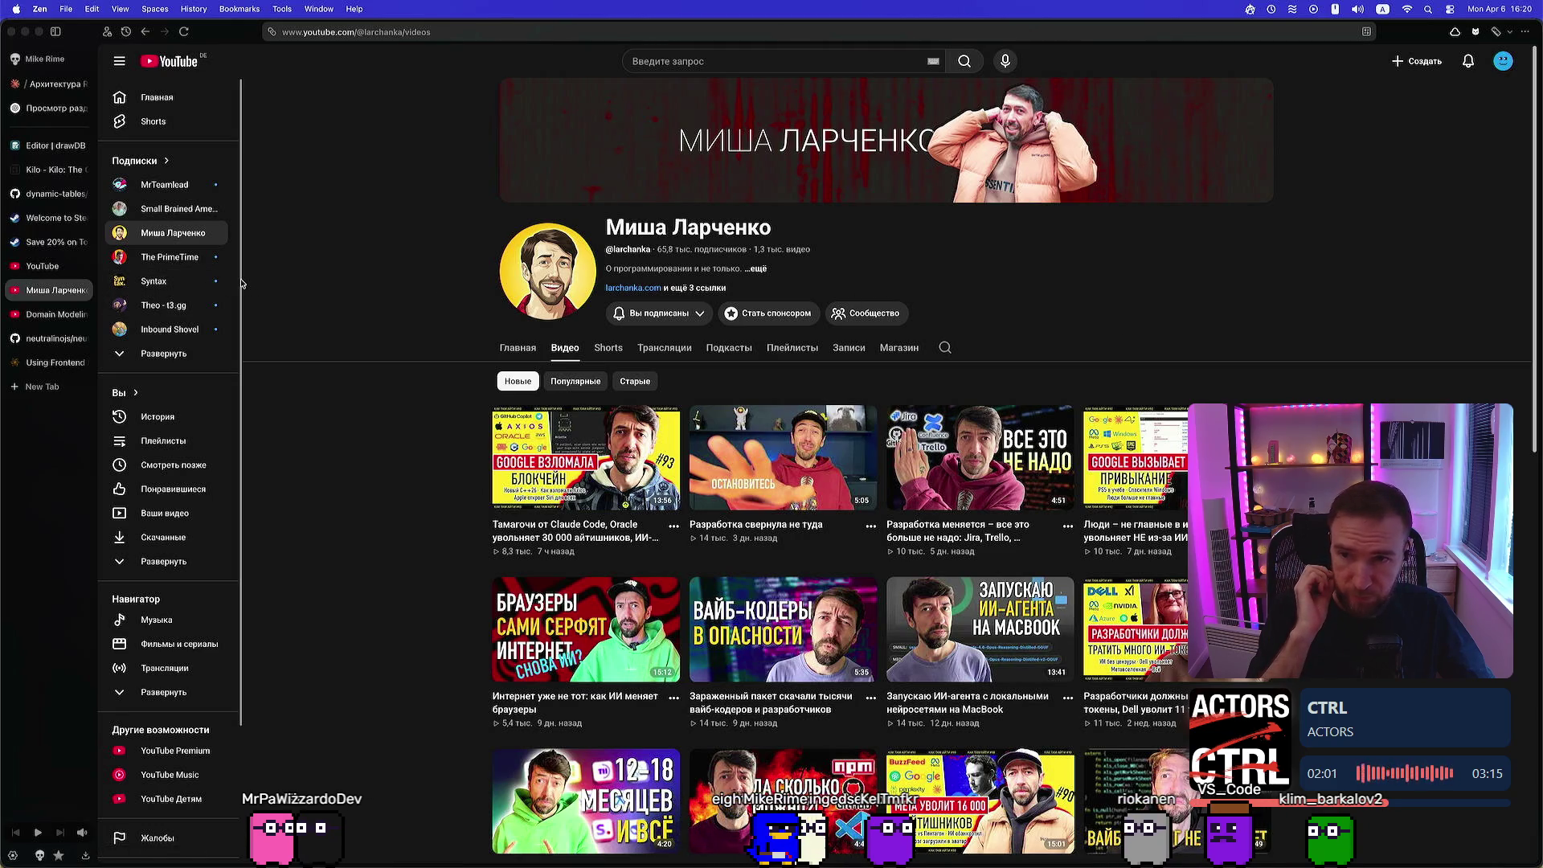
pyautogui.moveTo(241, 283)
pyautogui.mouseDown()
pyautogui.moveTo(258, 492)
pyautogui.moveTo(259, 252)
pyautogui.moveTo(255, 509)
pyautogui.moveTo(257, 265)
pyautogui.mouseUp()
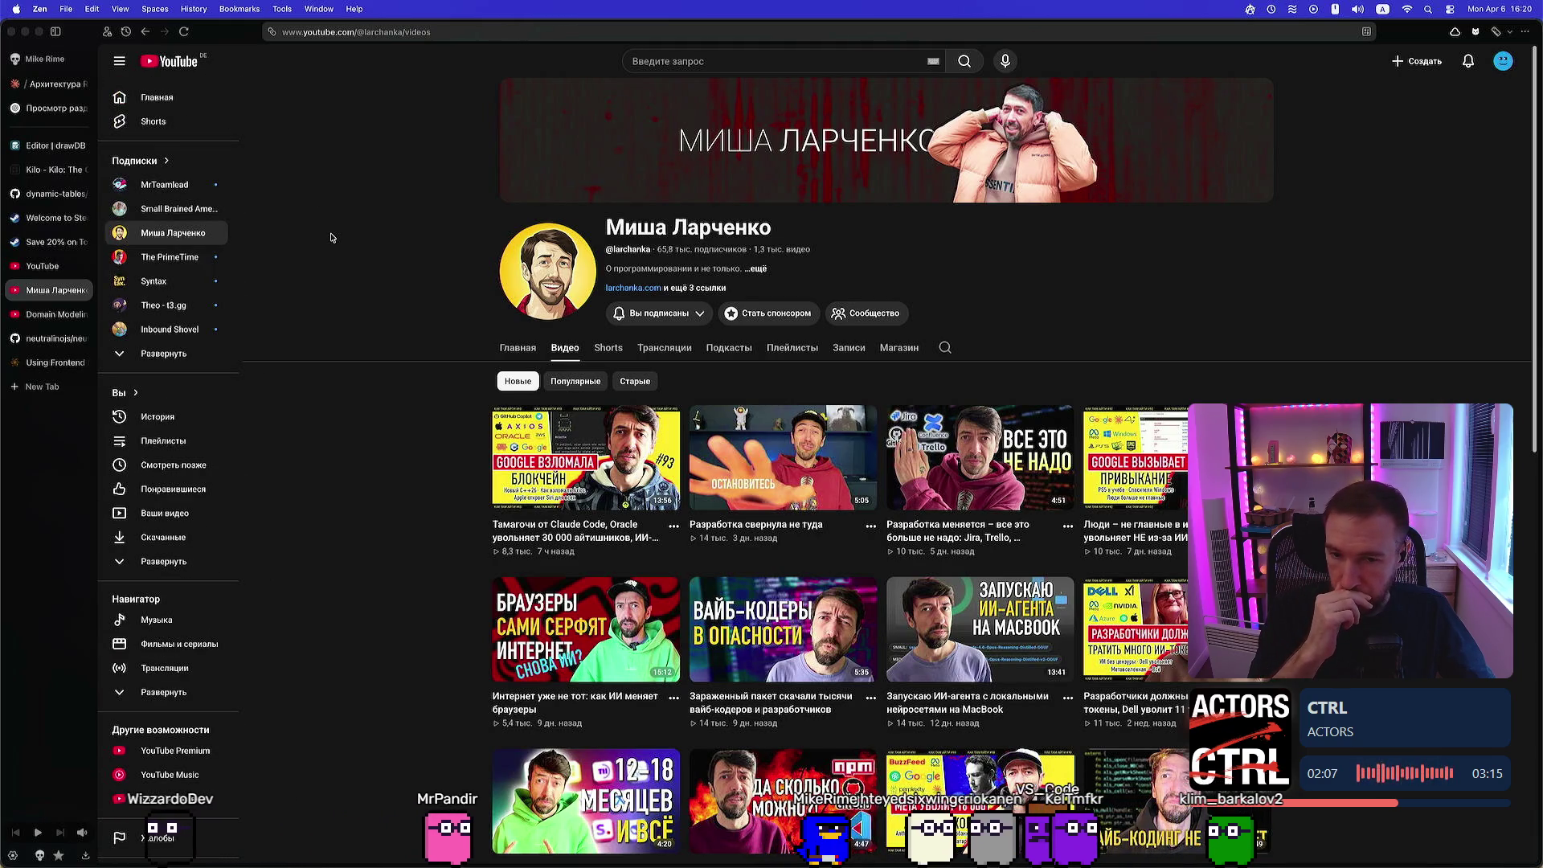
pyautogui.click(44, 386)
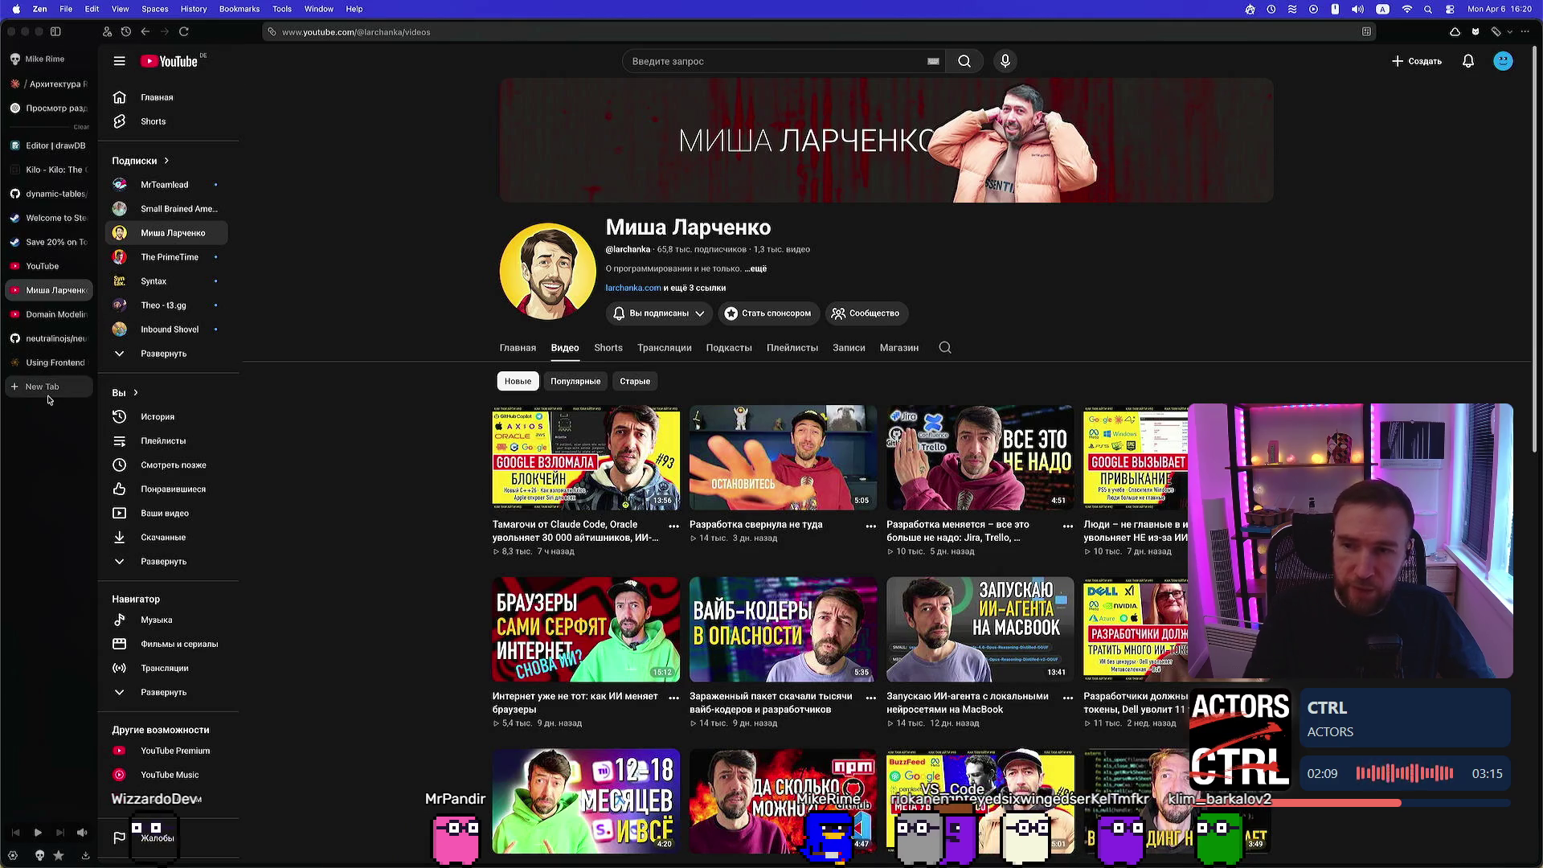
pyautogui.click(81, 388)
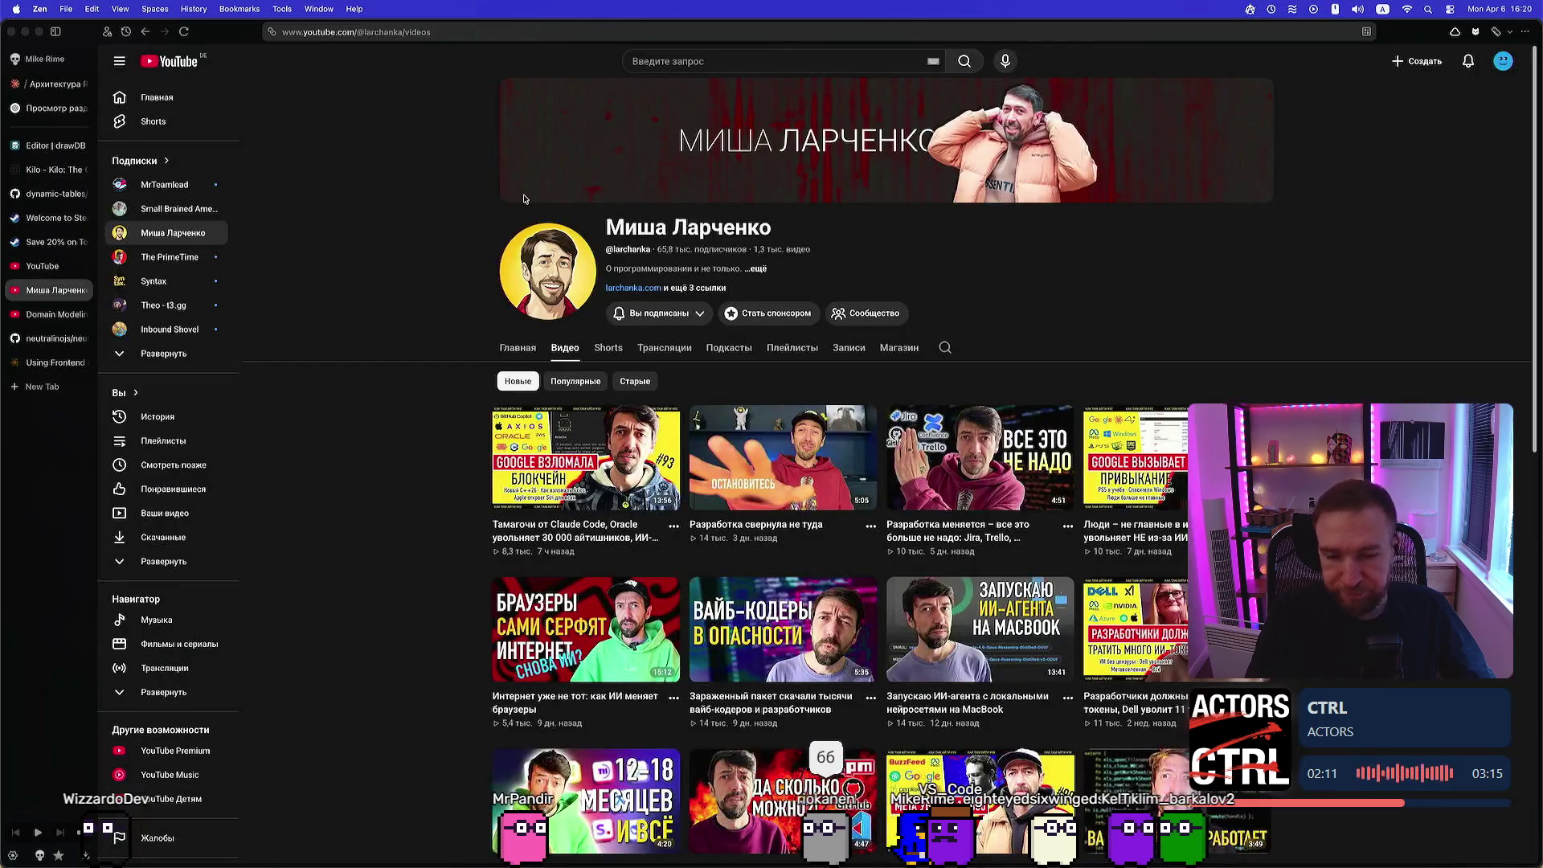